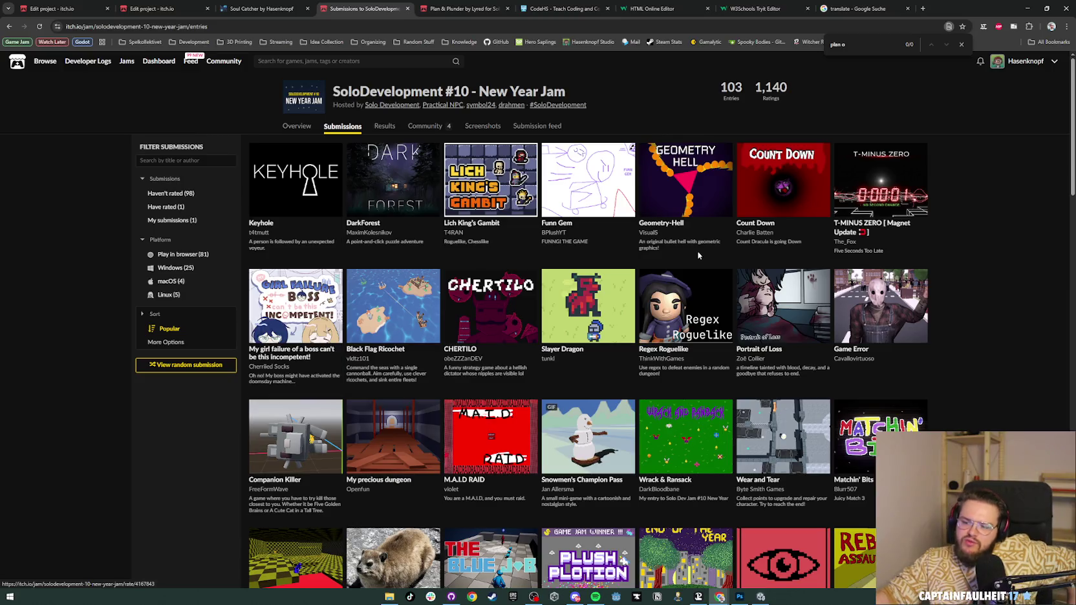
Step: Open Regex Roguelike's jam rating page in a new tab and scroll through its comments
left_click(679, 318)
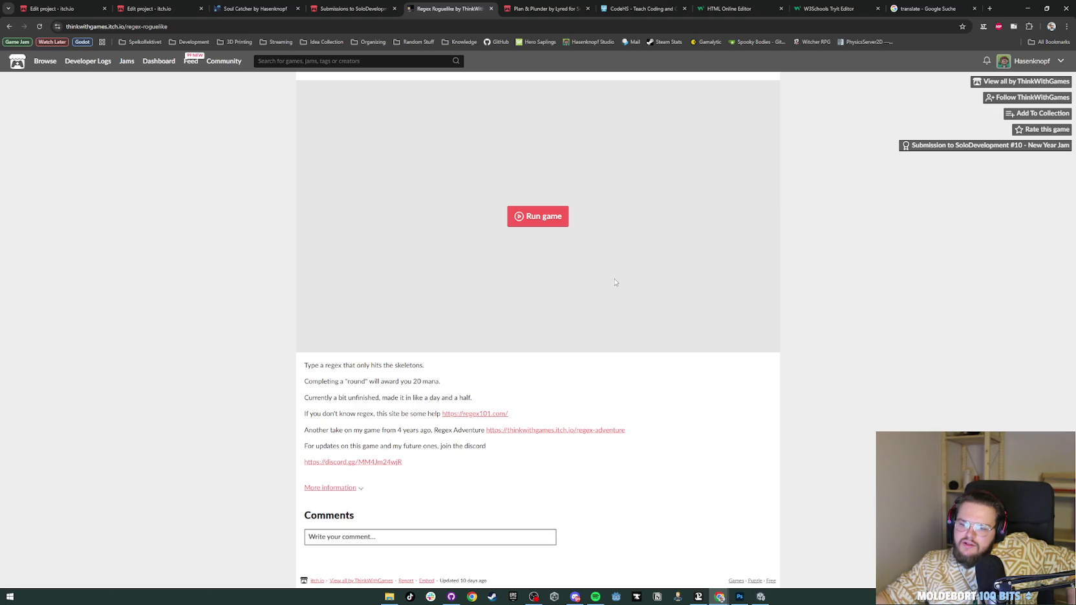
left_click(9, 26)
key("ctrl+w")
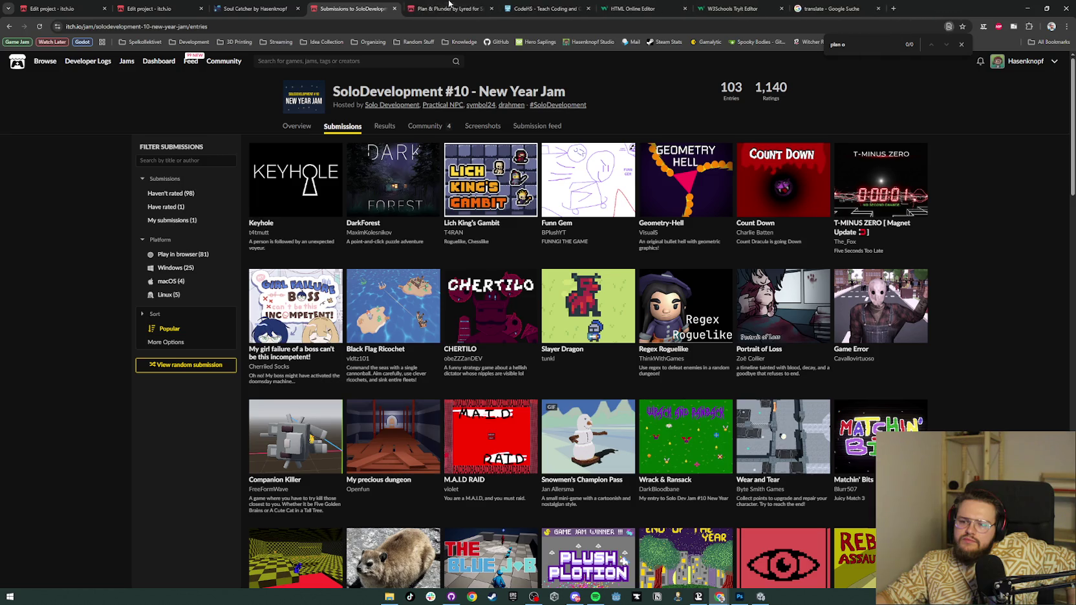
left_click(661, 290)
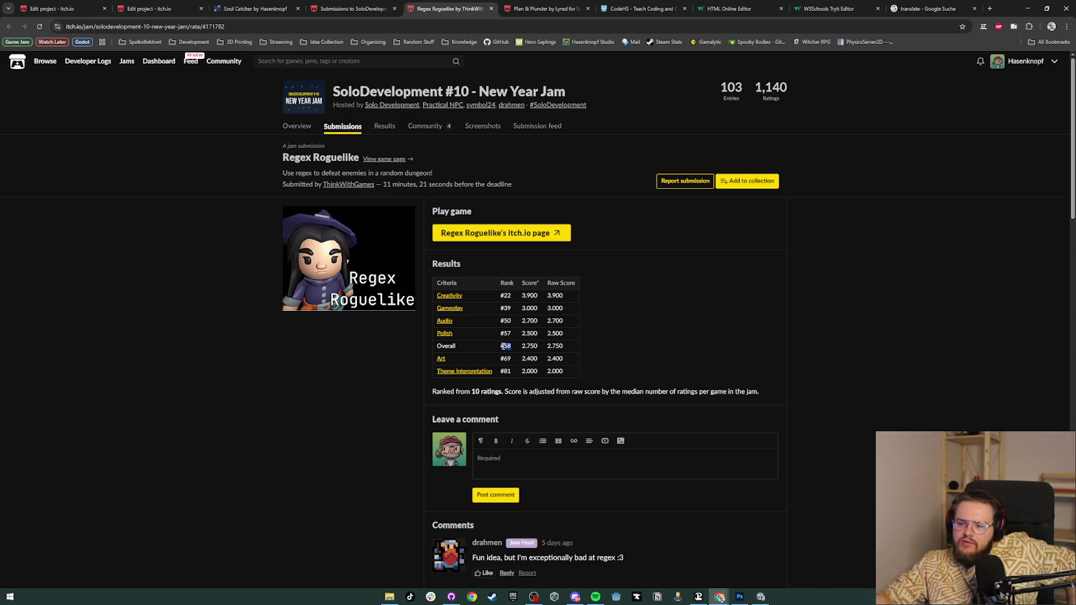
scroll(626, 354, "down", 3)
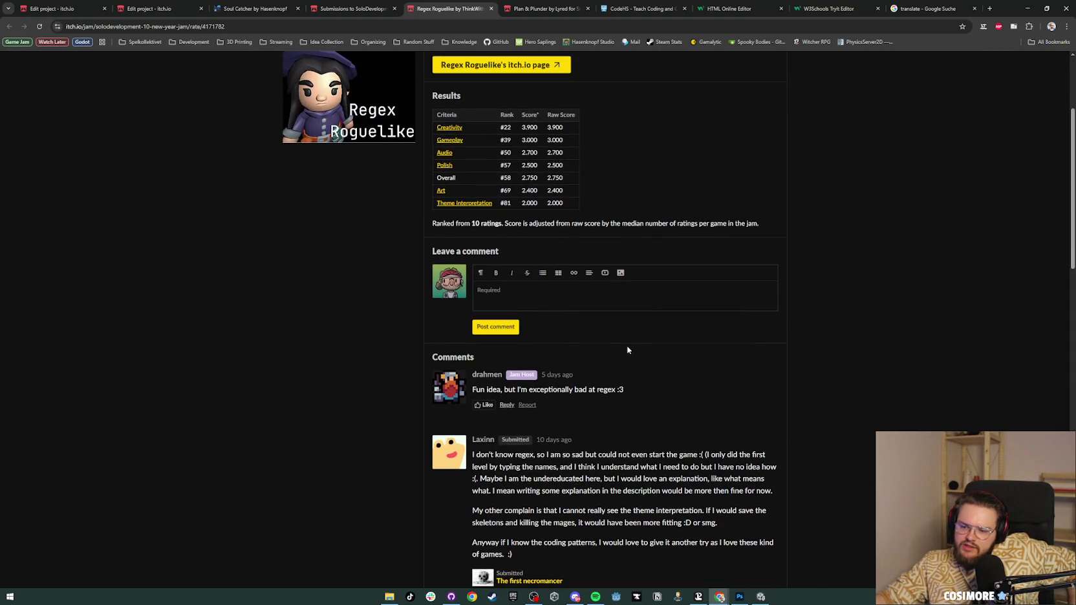
scroll(627, 349, "down", 3)
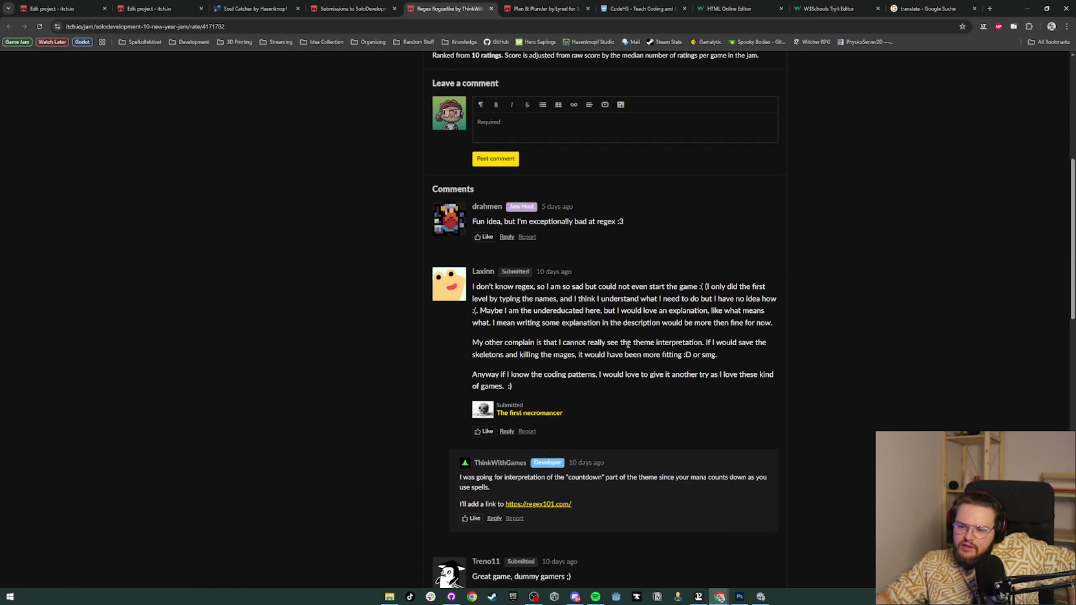
Step: Find each occurrence of 'art' on the page, then view the jam's results rankings
key("ctrl+f")
type("art")
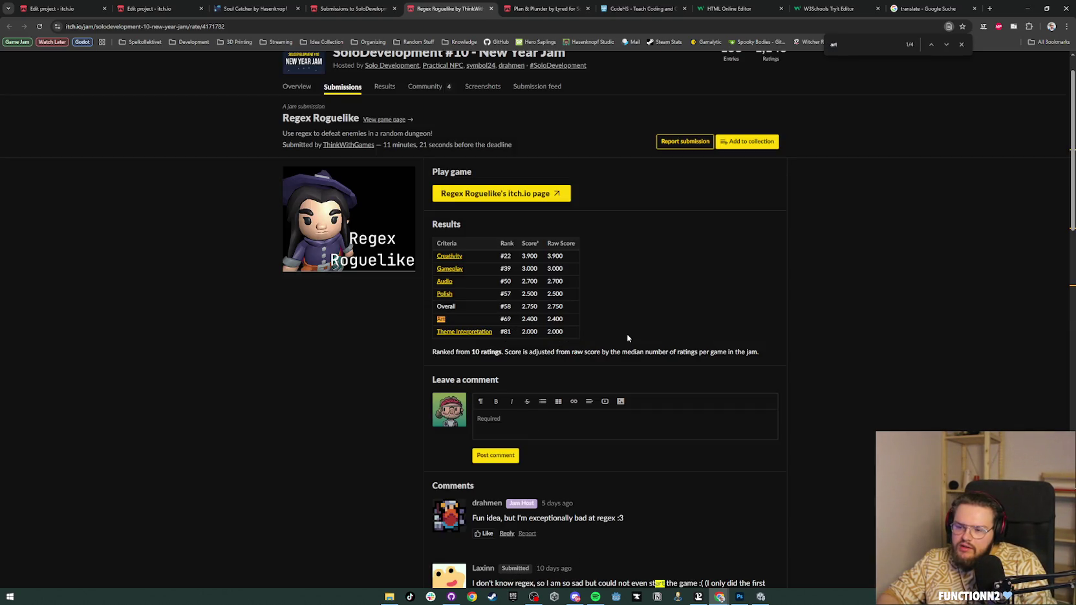
key("Return")
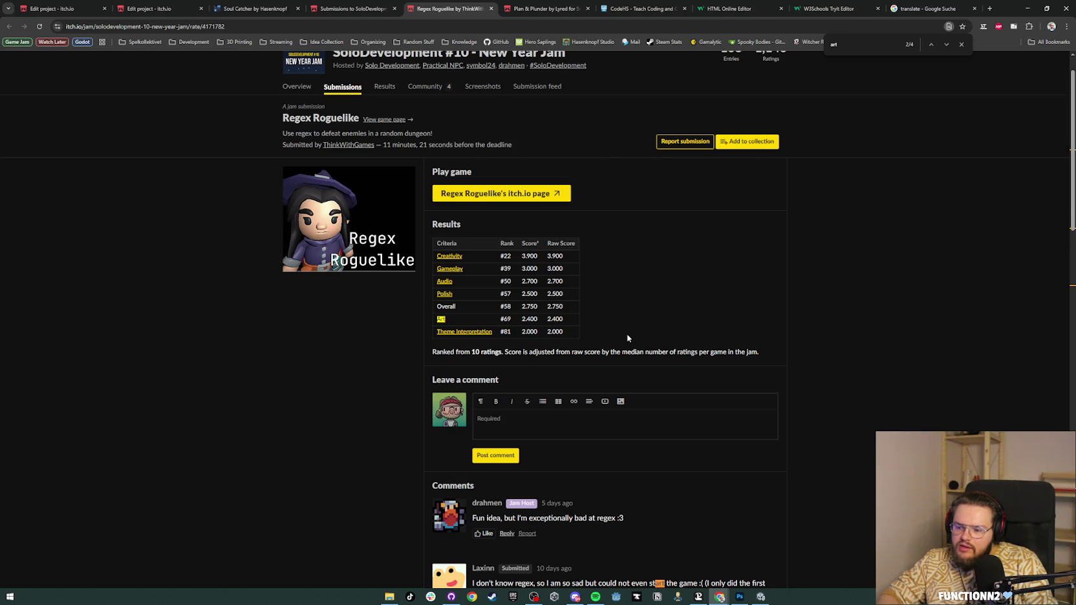
key("Return")
key("Return")
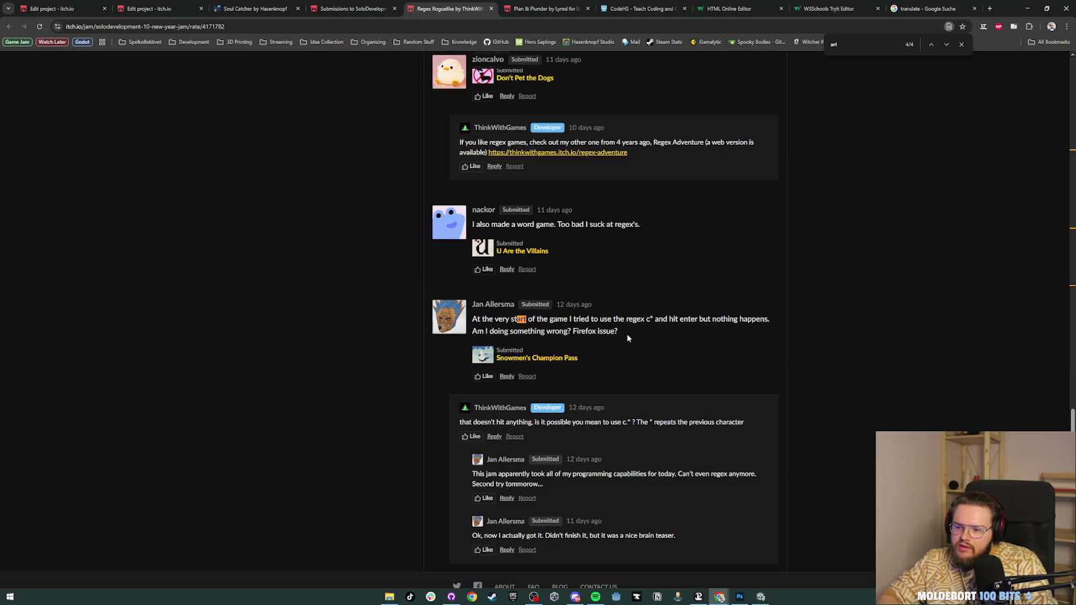
key("Return")
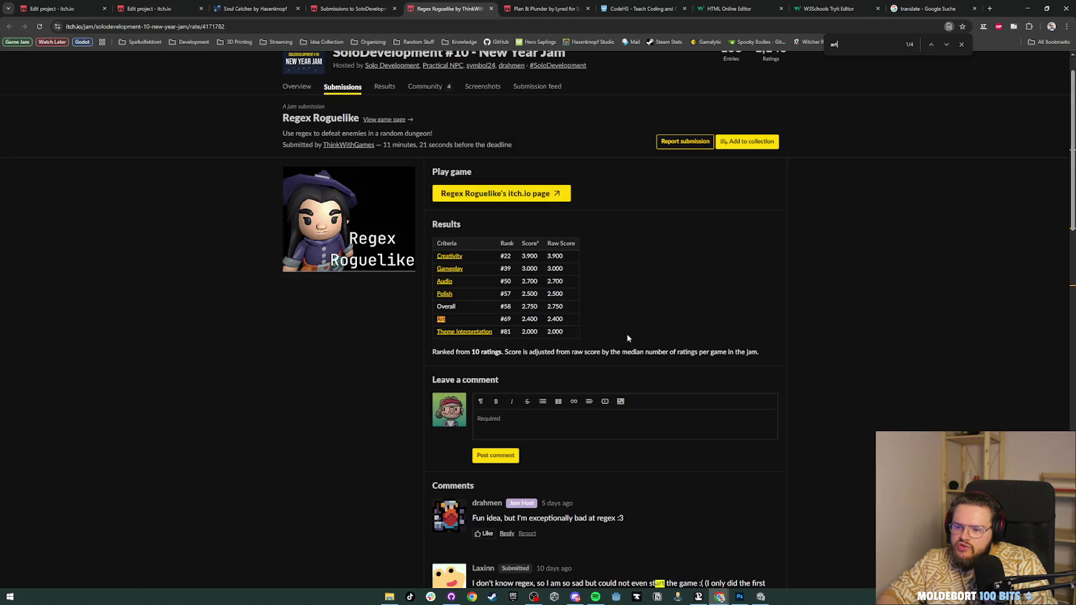
left_click(385, 86)
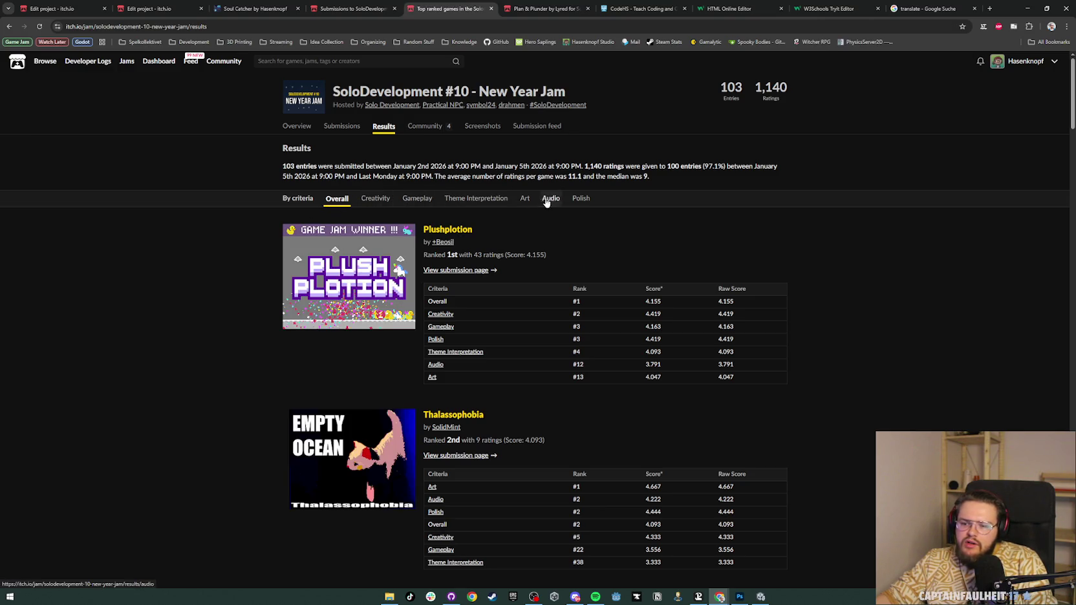
Step: Filter the jam submissions to My submissions and open Soul Catcher's entry in a new tab
left_click(341, 126)
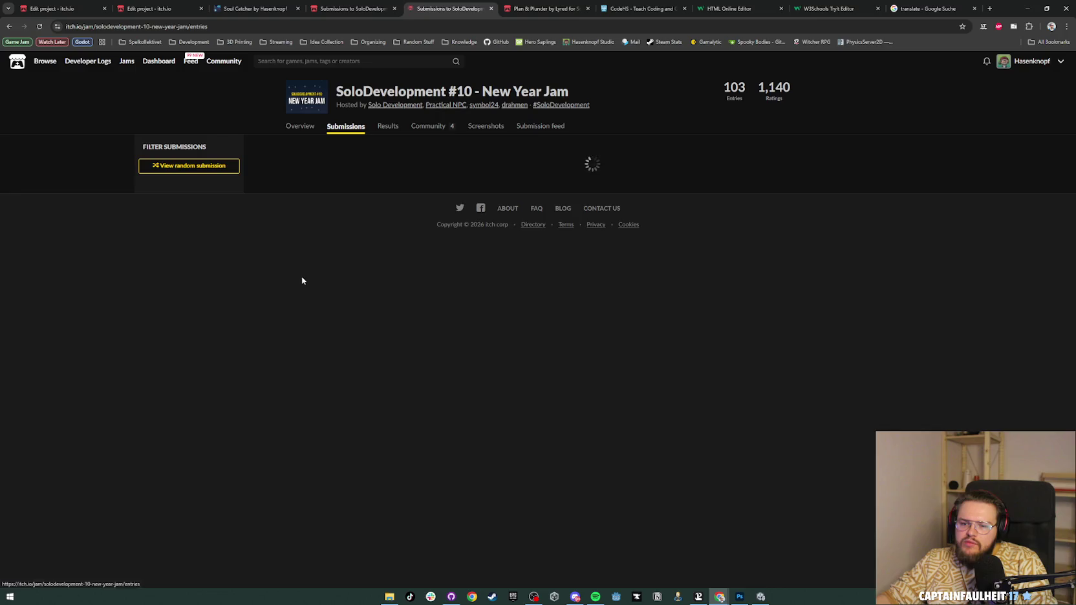
left_click(185, 221)
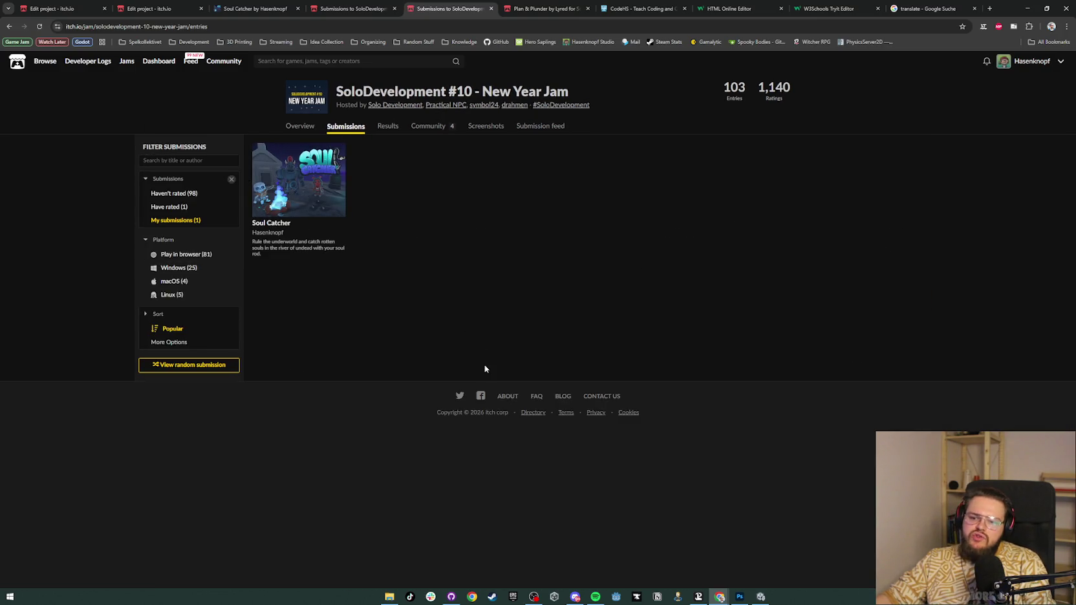
left_click(309, 205)
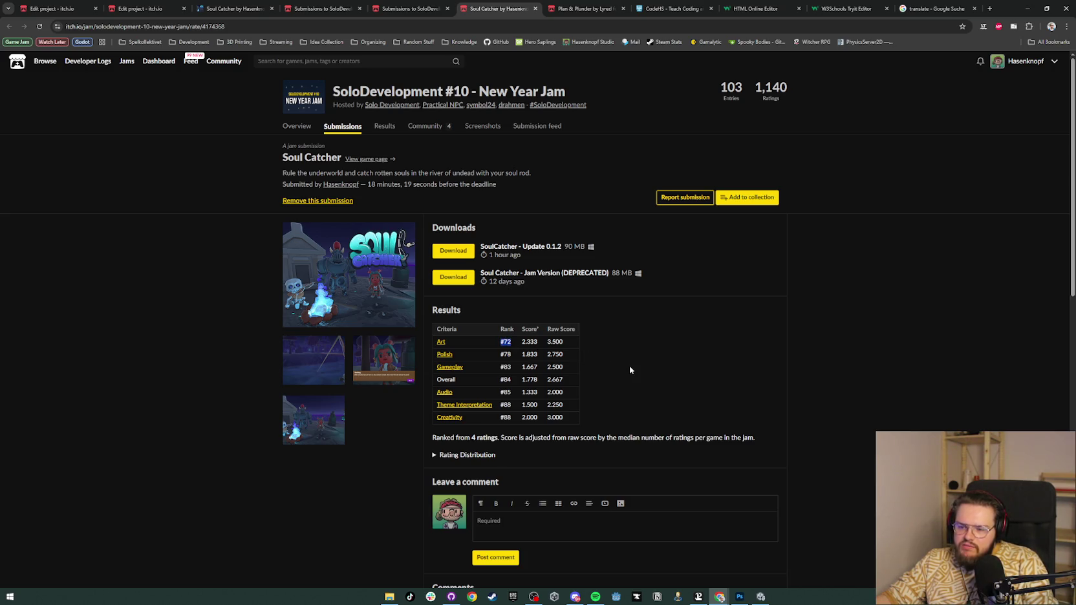
Step: Expand Soul Catcher's rating distribution, inspect the 29.2% five-star share, then collapse it
left_click(630, 369)
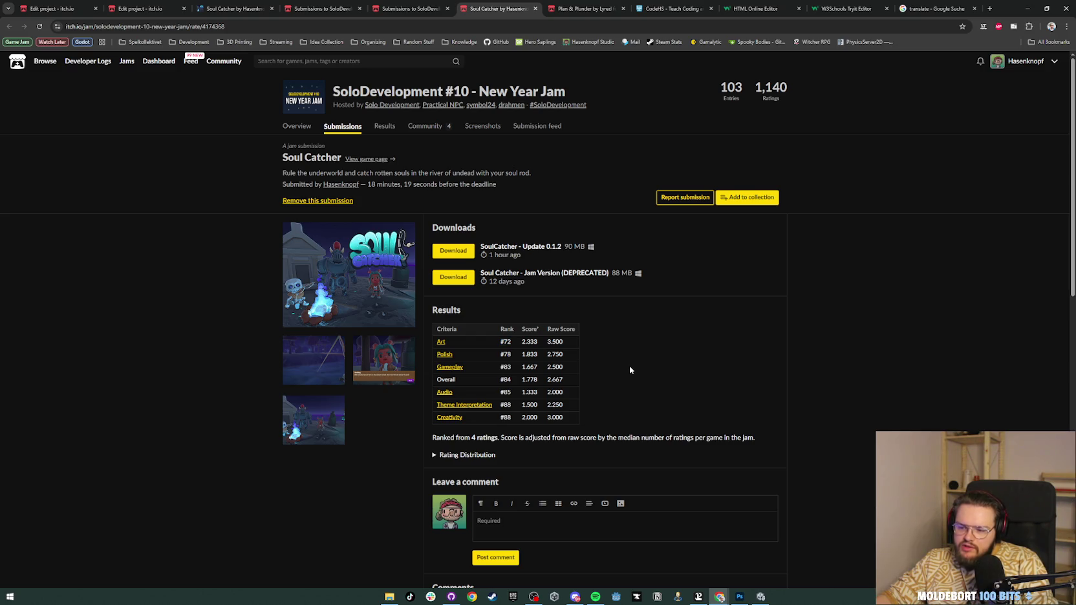
left_click(437, 456)
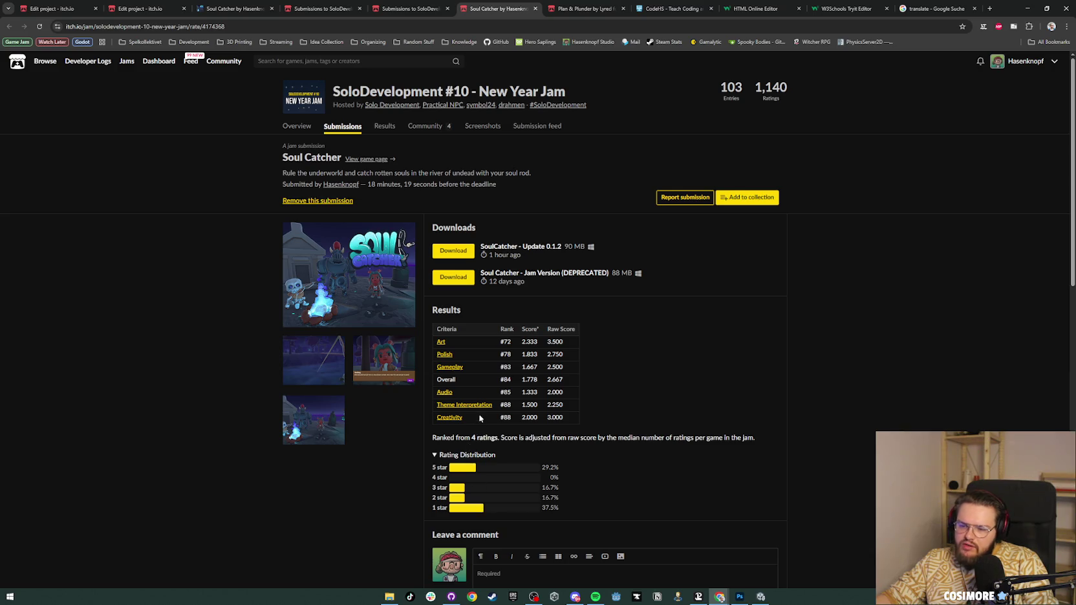
scroll(582, 468, "down", 1)
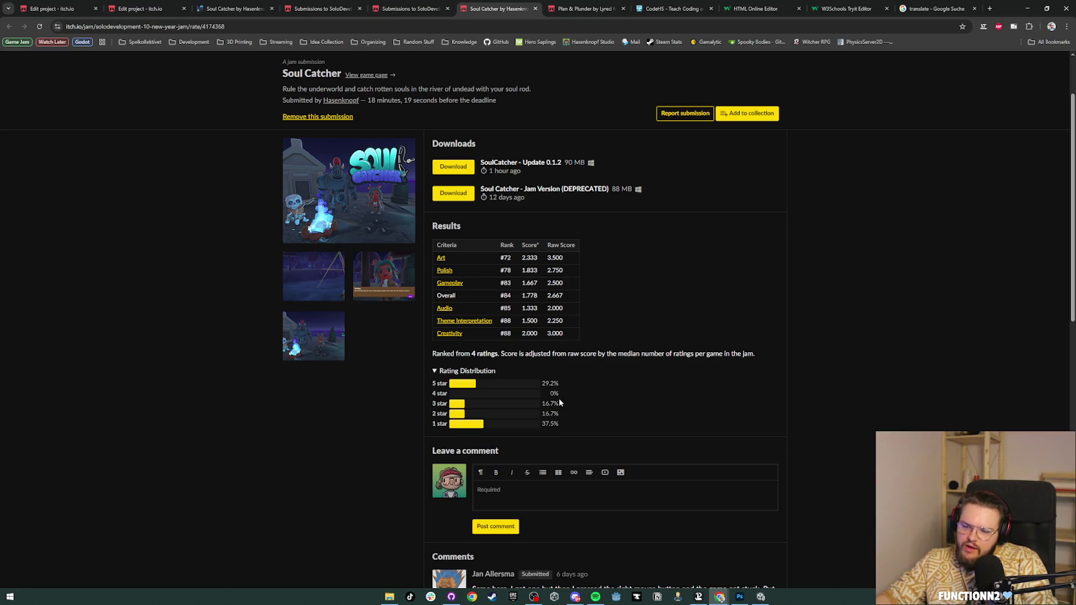
left_click_drag(541, 384, 561, 387)
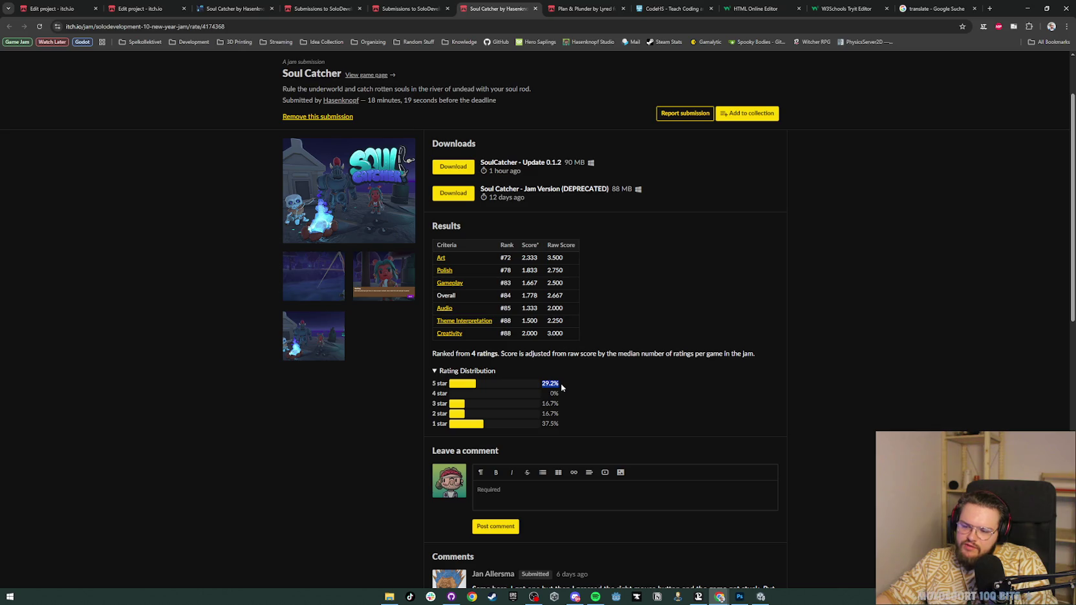
left_click(584, 387)
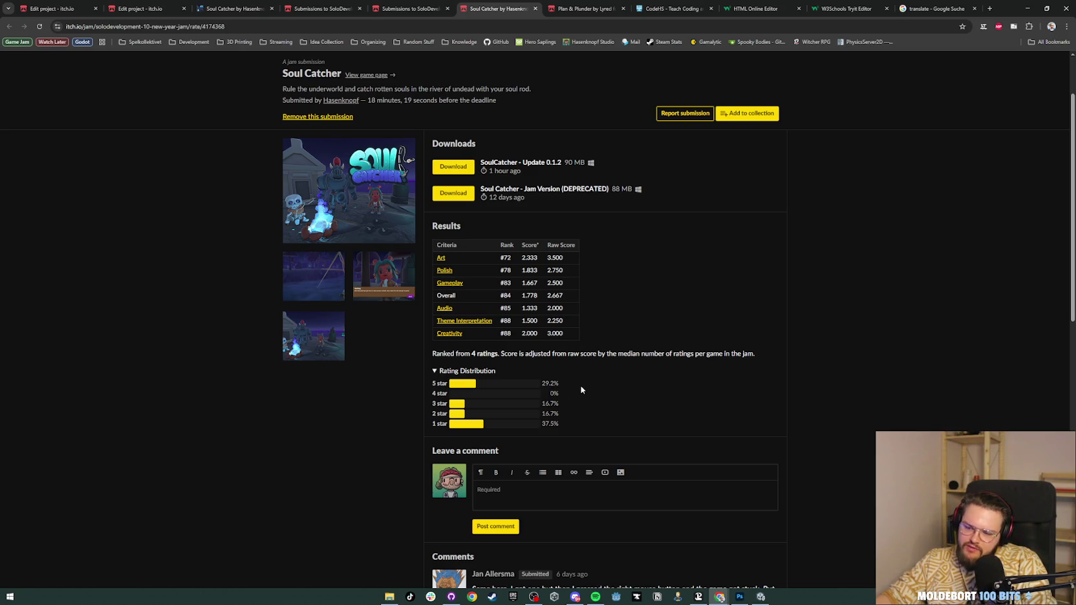
left_click(442, 371)
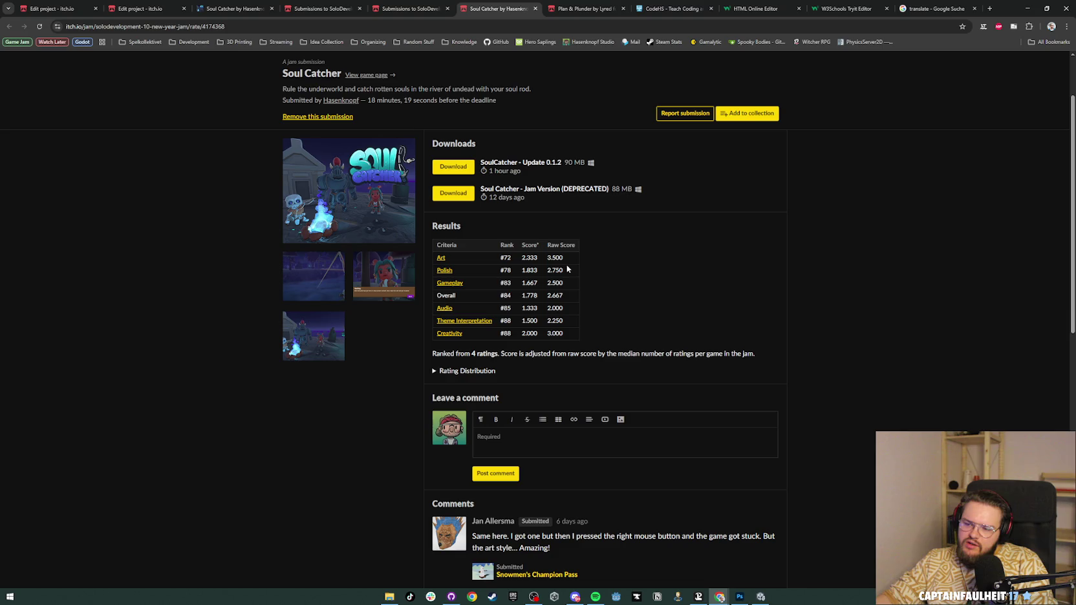
scroll(696, 319, "up", 2)
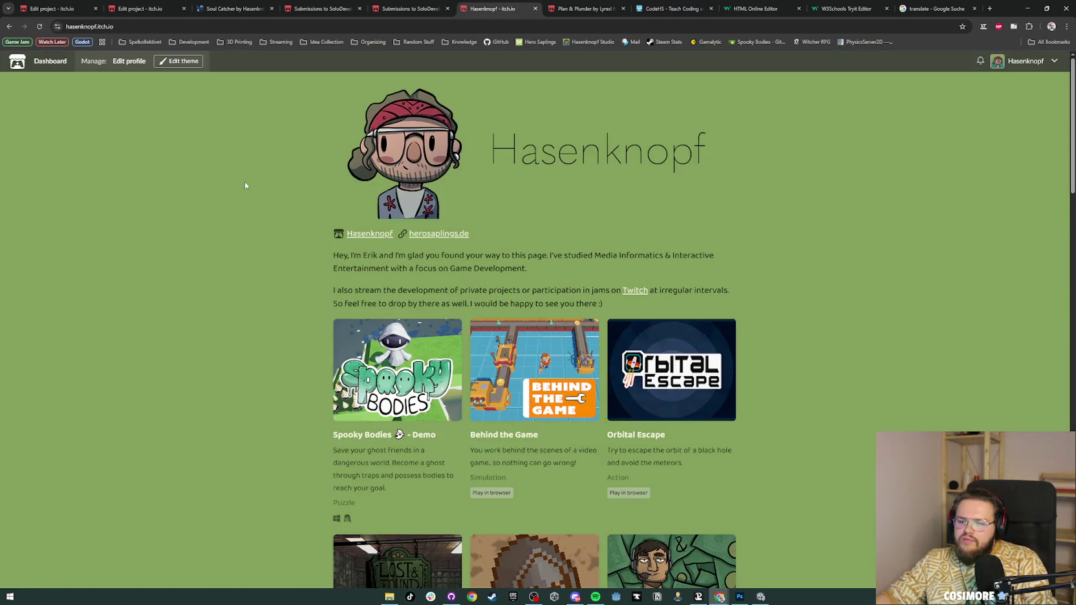
Step: In the profile theme editor, unhide Soul Catcher, place it below Spooky Bodies - Playtest, and save
scroll(244, 181, "down", 3)
scroll(200, 133, "up", 3)
left_click(181, 61)
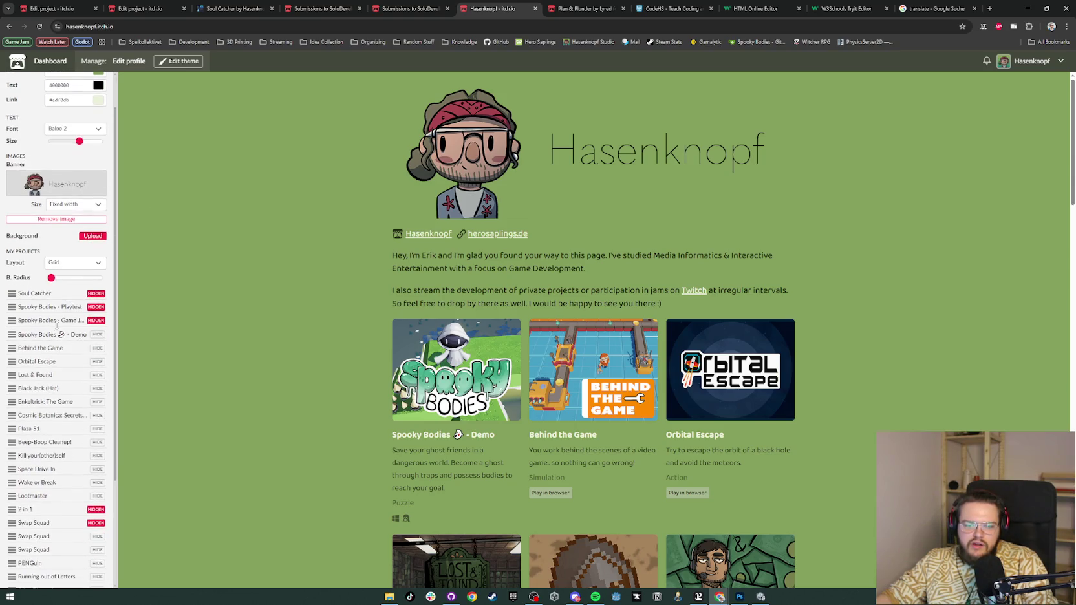
left_click(94, 295)
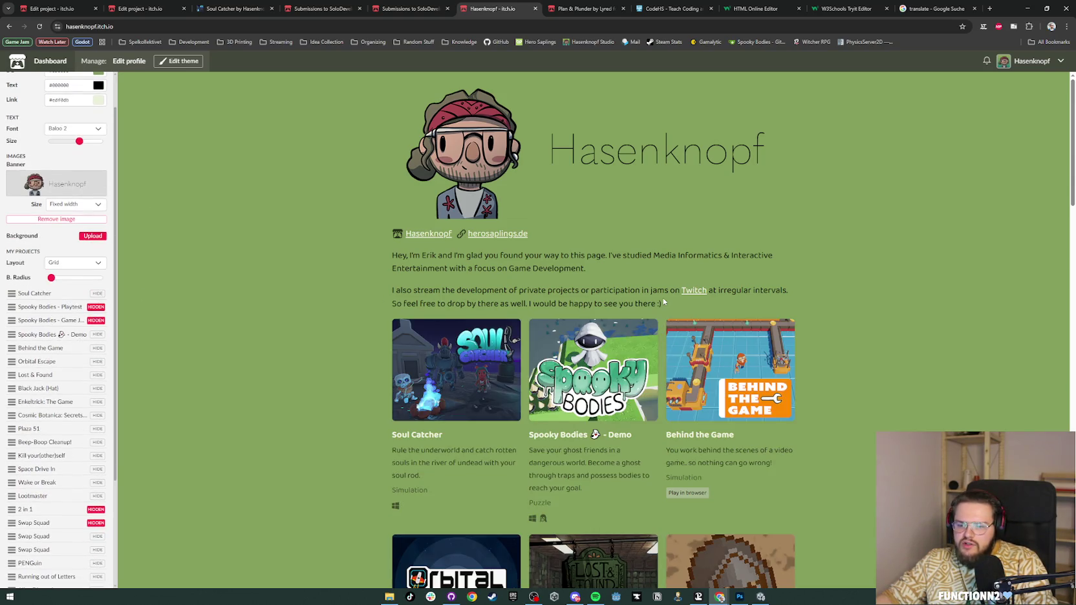
scroll(156, 311, "down", 2)
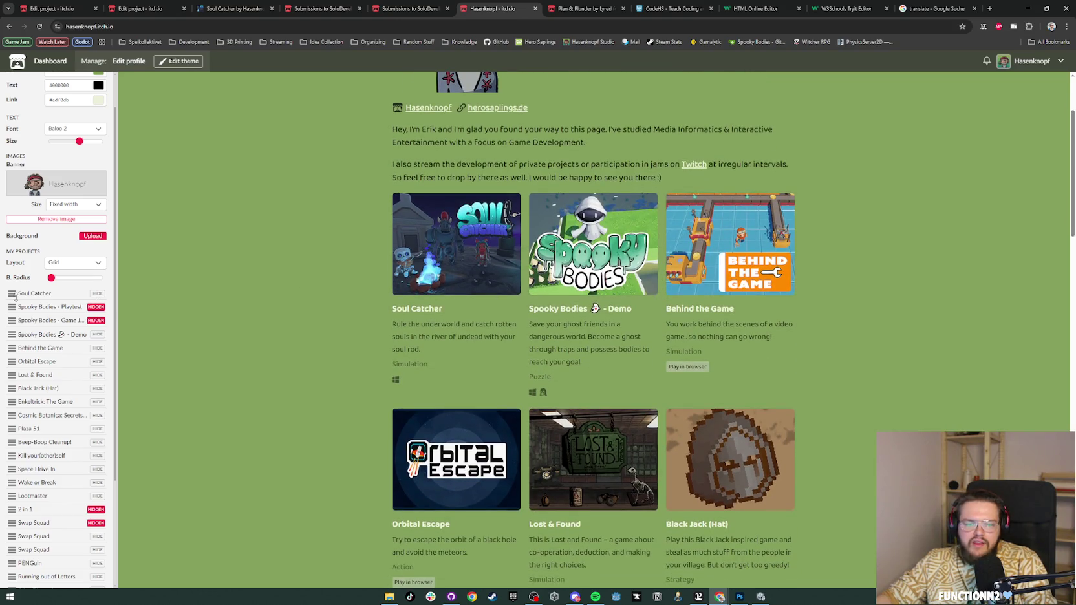
left_click_drag(12, 294, 13, 311)
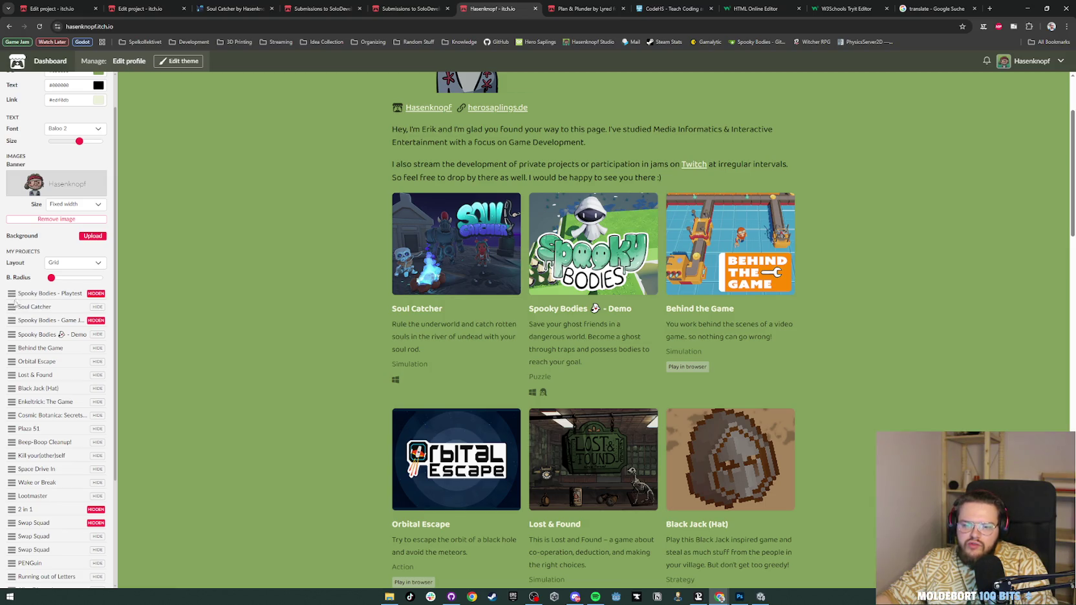
scroll(50, 293, "down", 2)
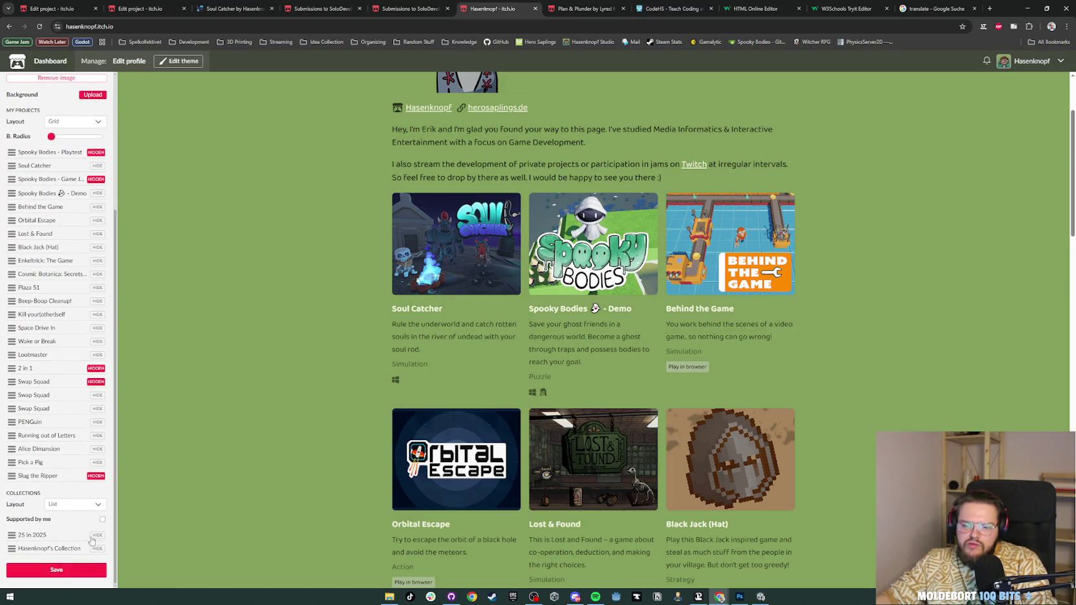
left_click(77, 570)
Step: Move Soul Catcher below the Spooky Bodies demo, preview the profile, and open Soul Catcher's game page
left_click_drag(12, 166, 15, 206)
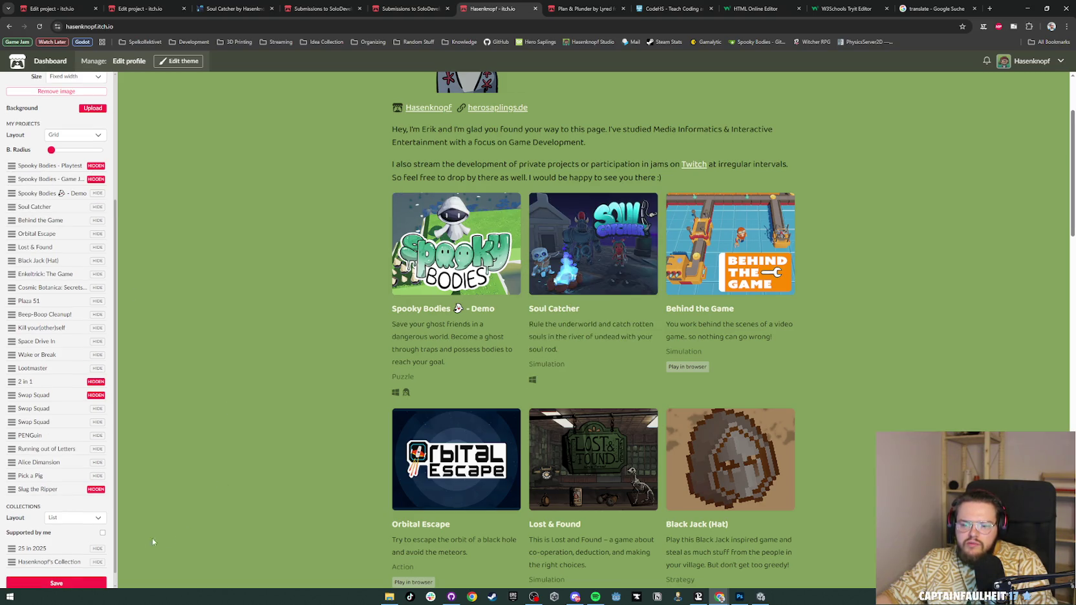
scroll(84, 263, "up", 3)
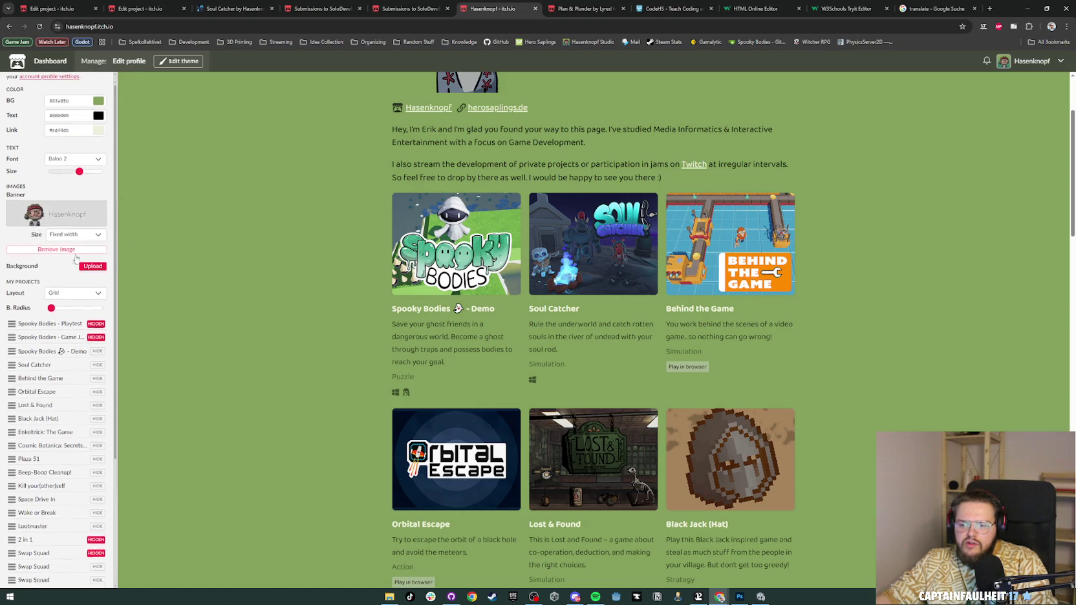
left_click(180, 61)
scroll(715, 342, "down", 10)
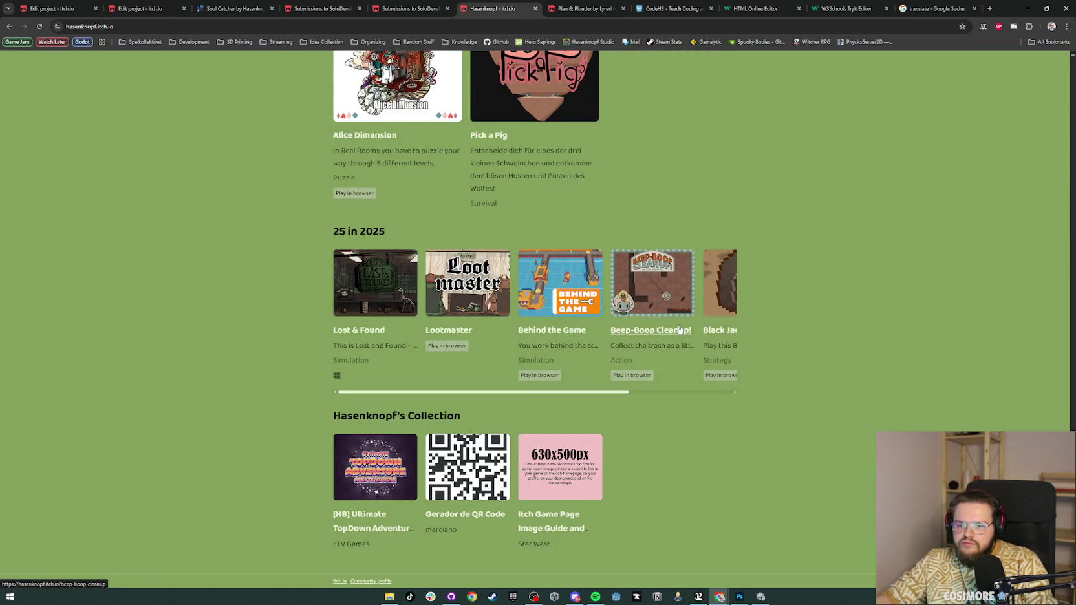
mouse_move(612, 397)
left_mouse_down()
mouse_move(750, 393)
mouse_move(608, 393)
left_mouse_up()
scroll(731, 446, "up", 5)
scroll(733, 433, "up", 15)
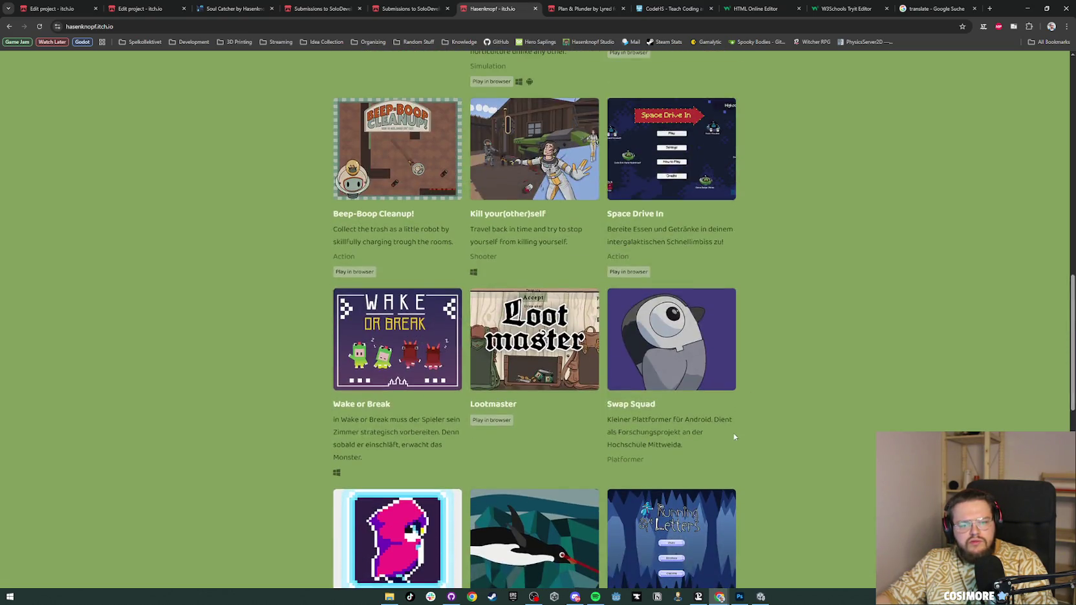
scroll(734, 422, "up", 3)
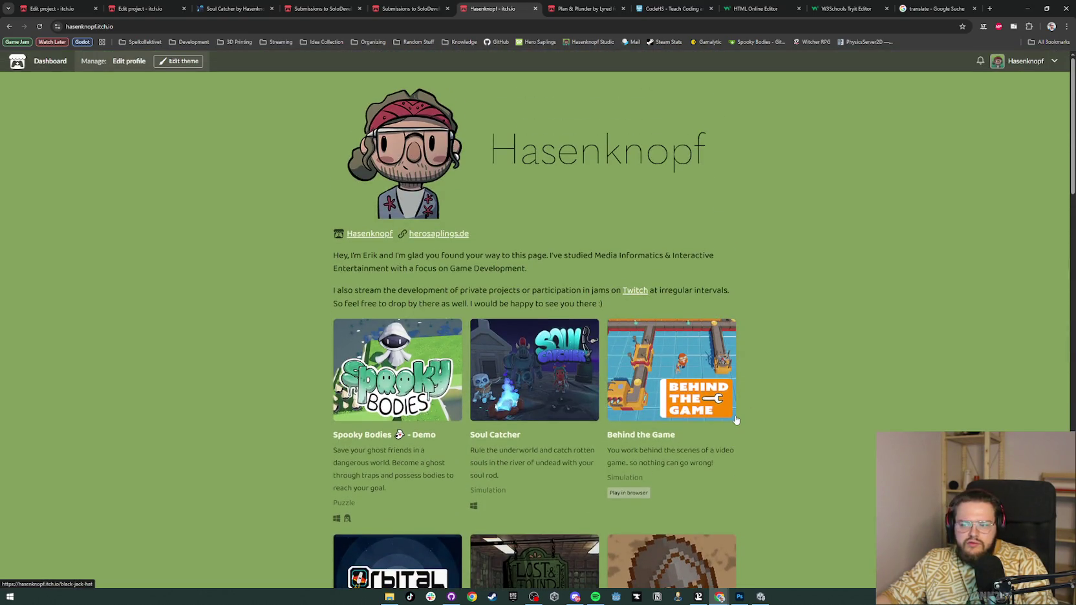
scroll(735, 420, "down", 2)
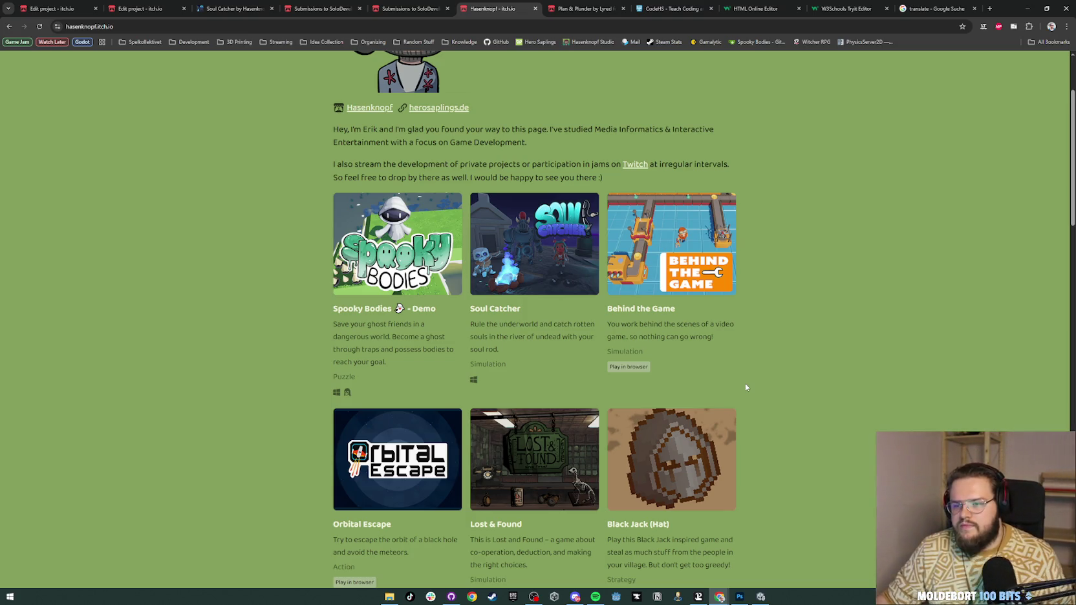
left_click(503, 254)
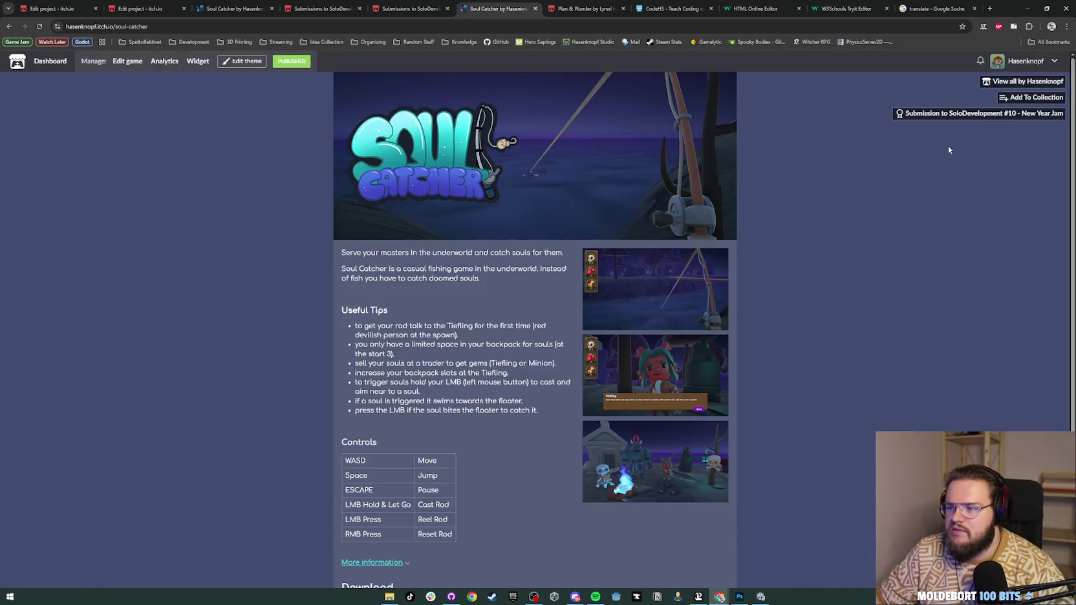
Step: Put Soul Catcher in a new public '2026' collection noted 'Games I made in 2026', then return to the profile
left_click(1012, 99)
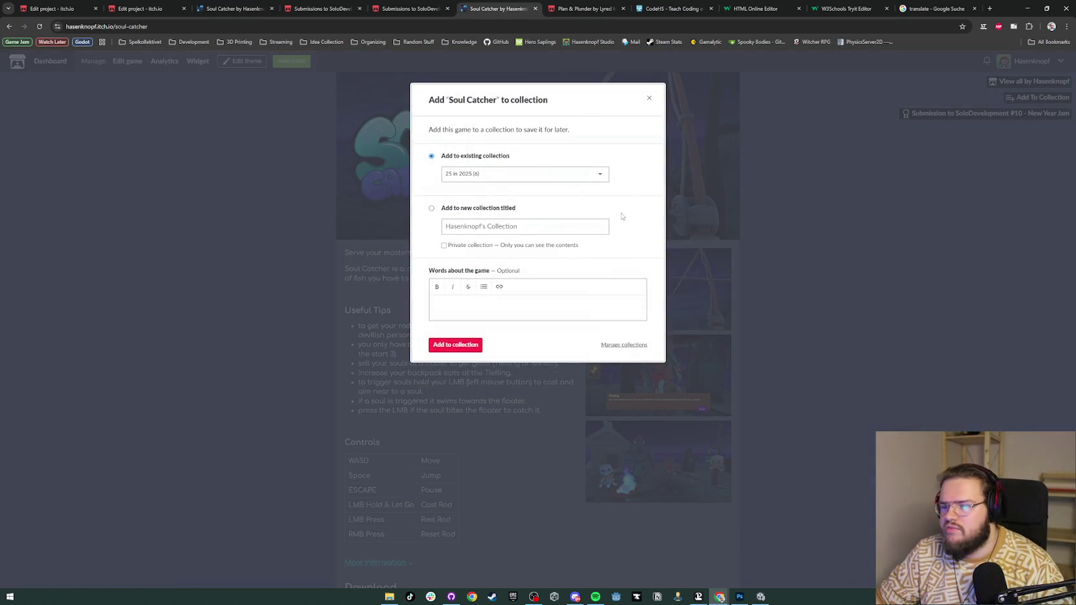
left_click(509, 173)
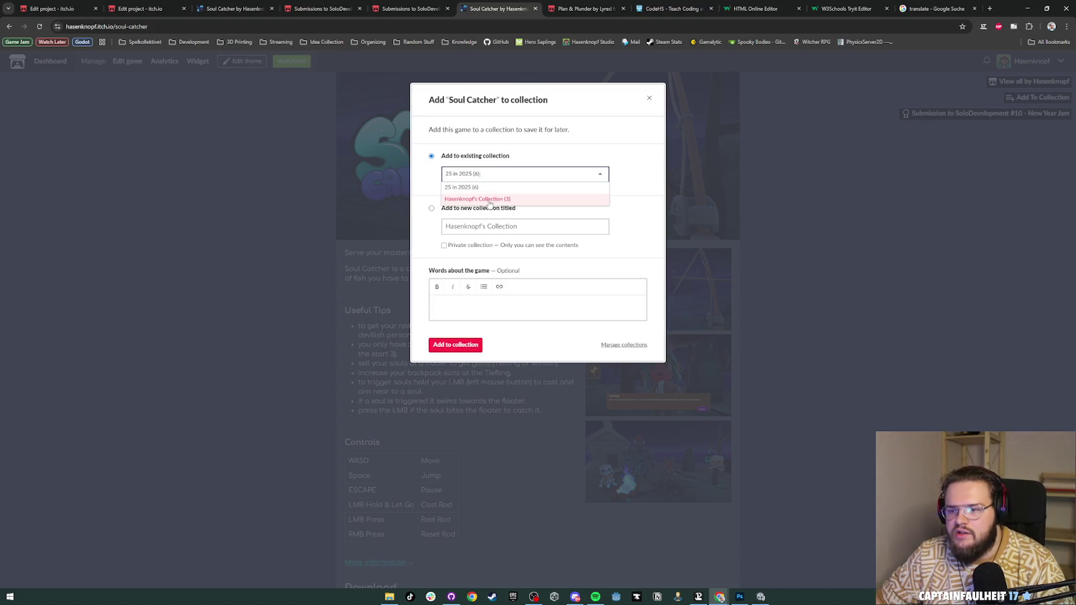
left_click(470, 217)
left_click(481, 224)
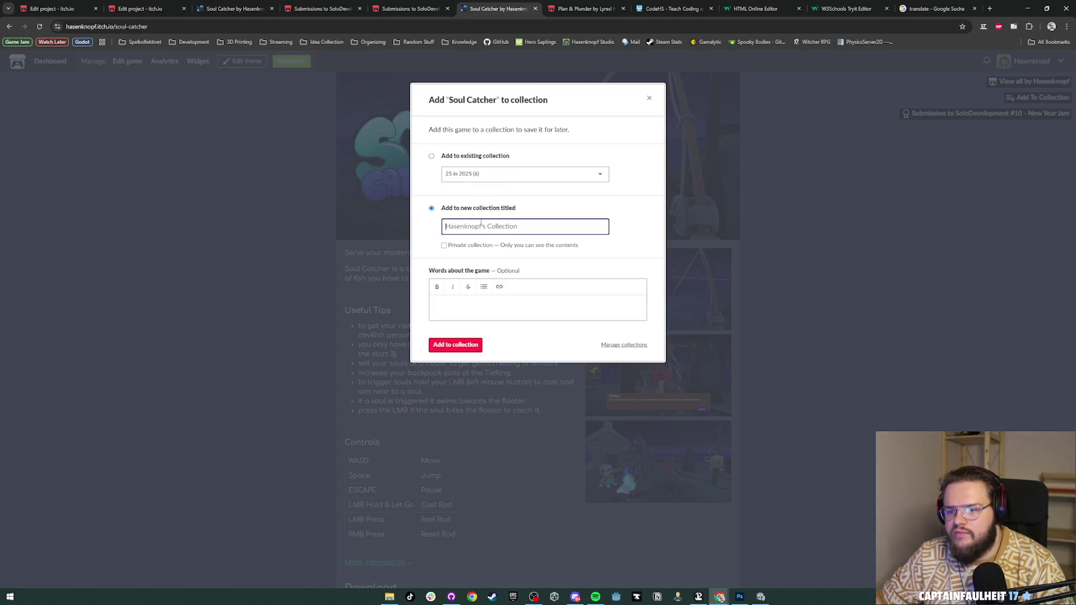
type("2026")
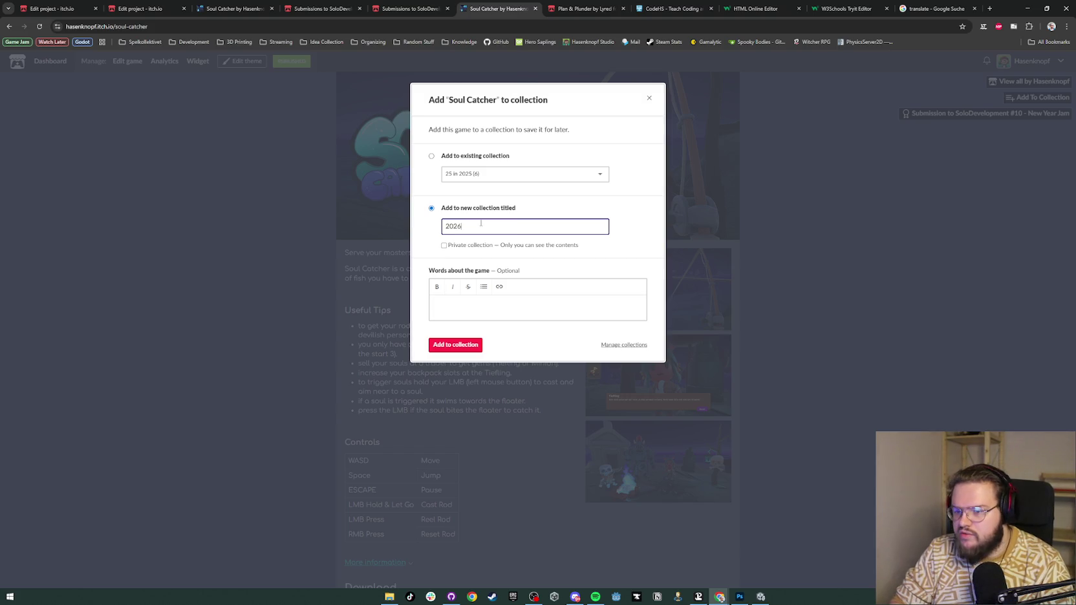
left_click(598, 247)
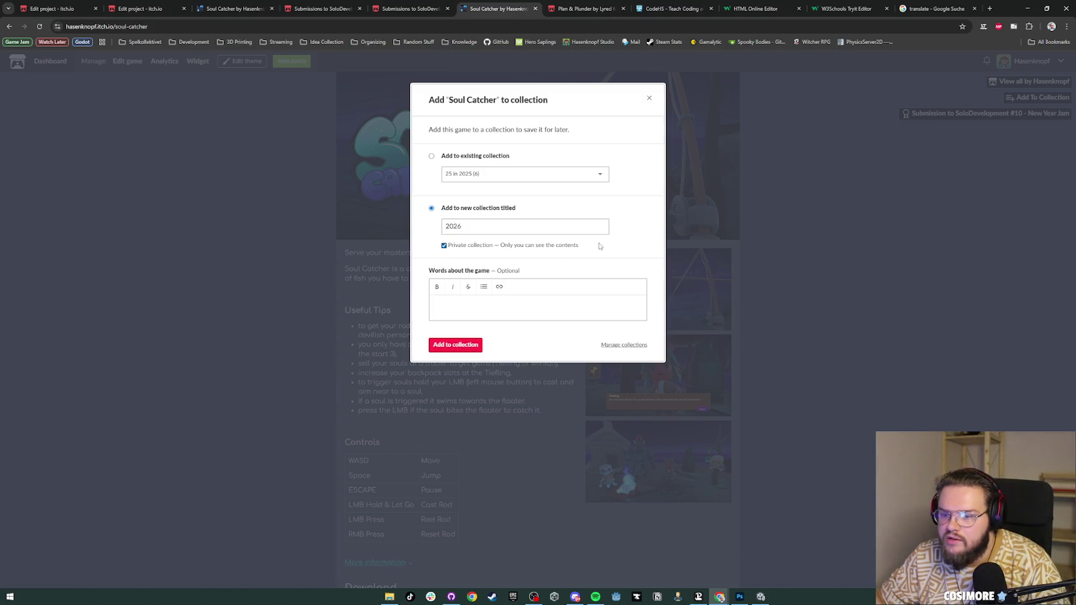
left_click(487, 311)
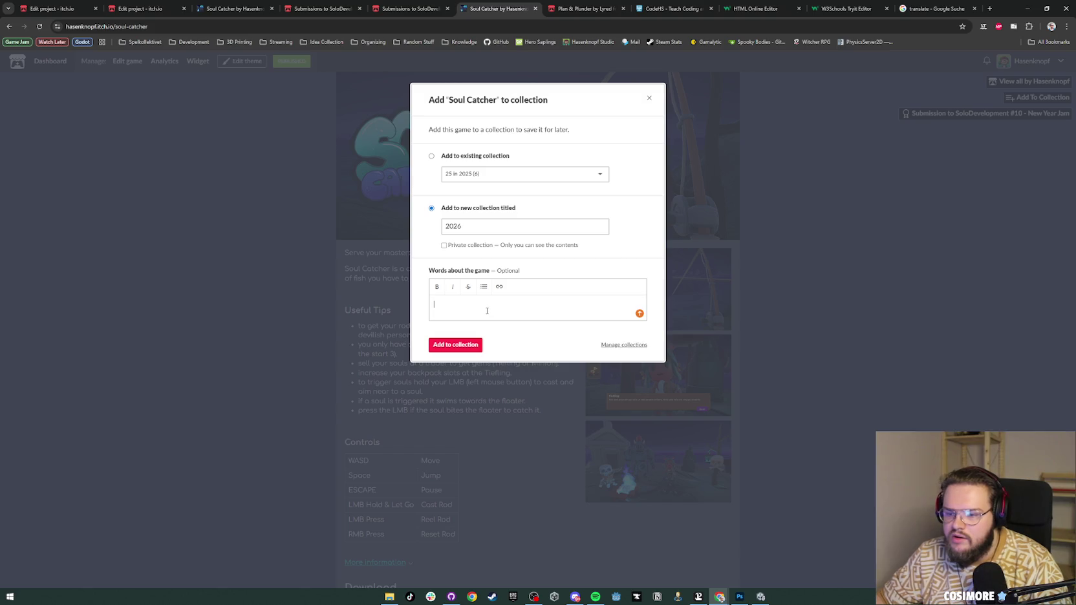
type("Games I made in 2026")
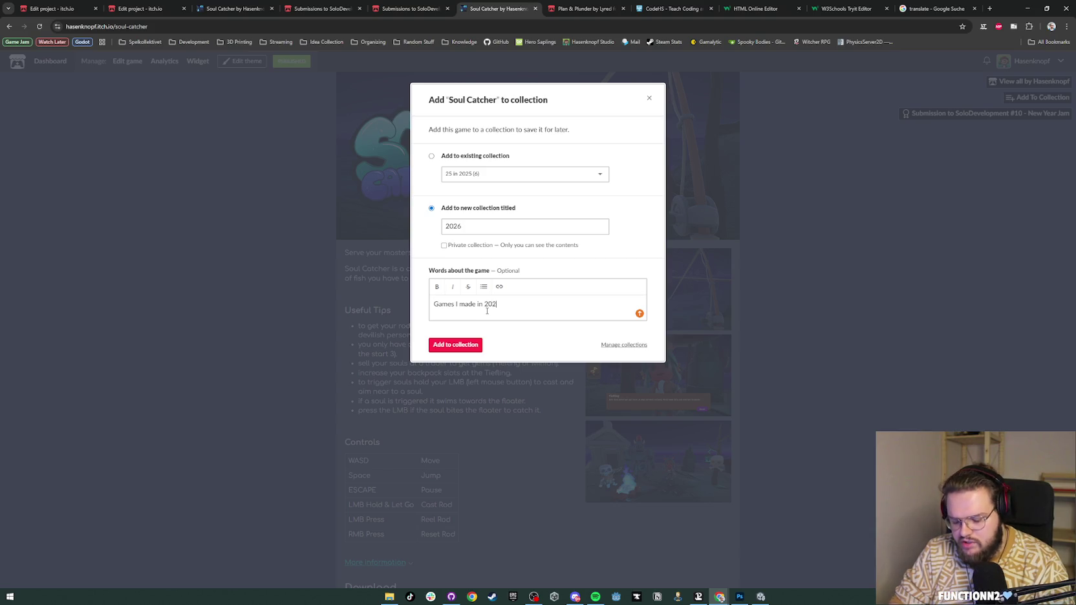
left_click(480, 348)
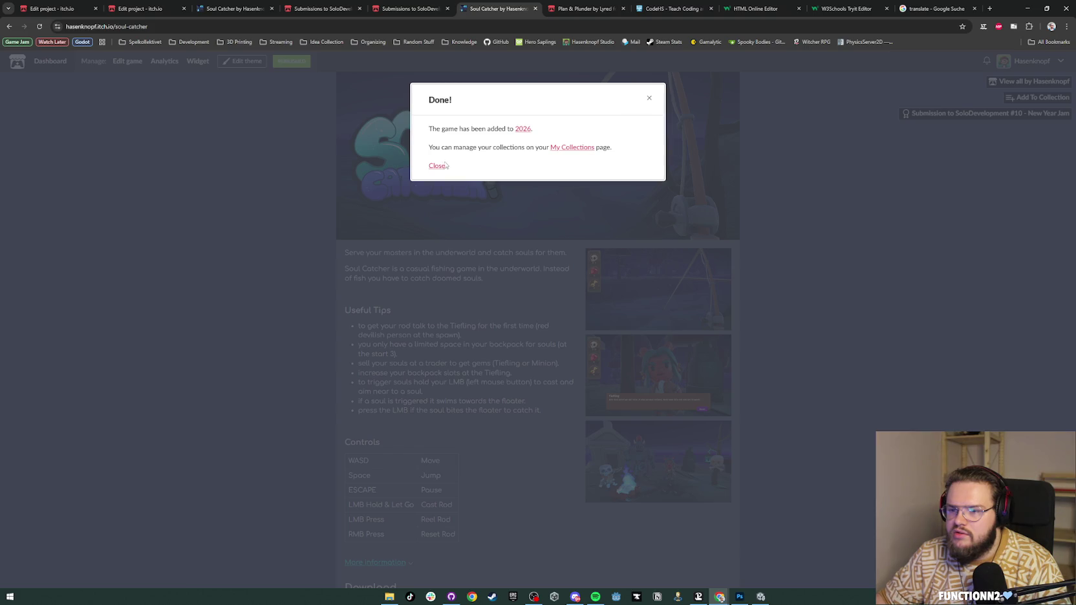
left_click(445, 165)
key("alt+Left")
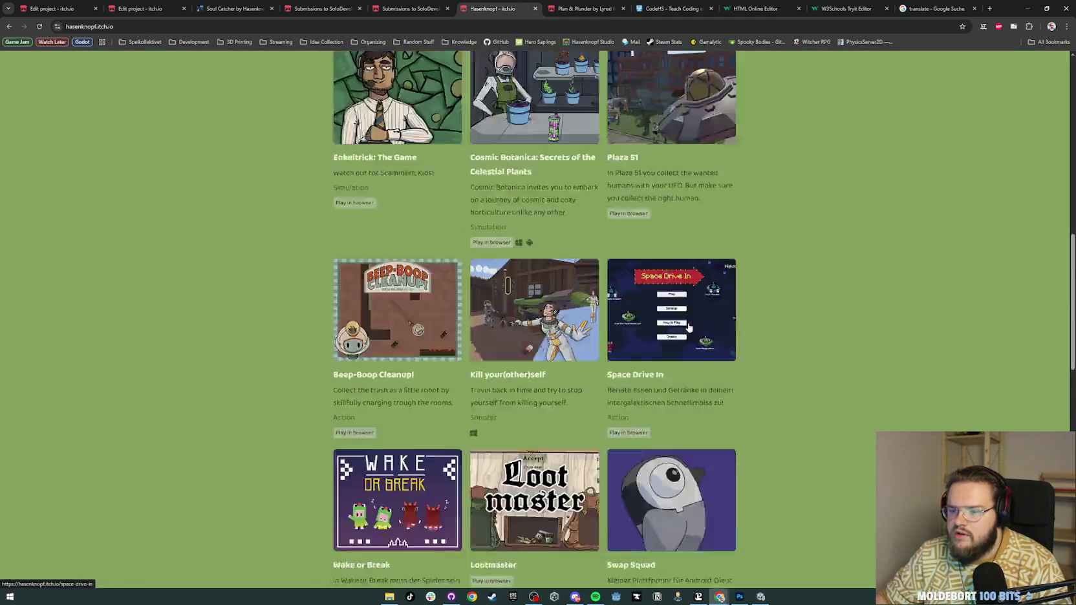
Step: In the profile theme editor, switch the hidden 2026 collection to shown
scroll(690, 327, "down", 10)
scroll(504, 428, "up", 10)
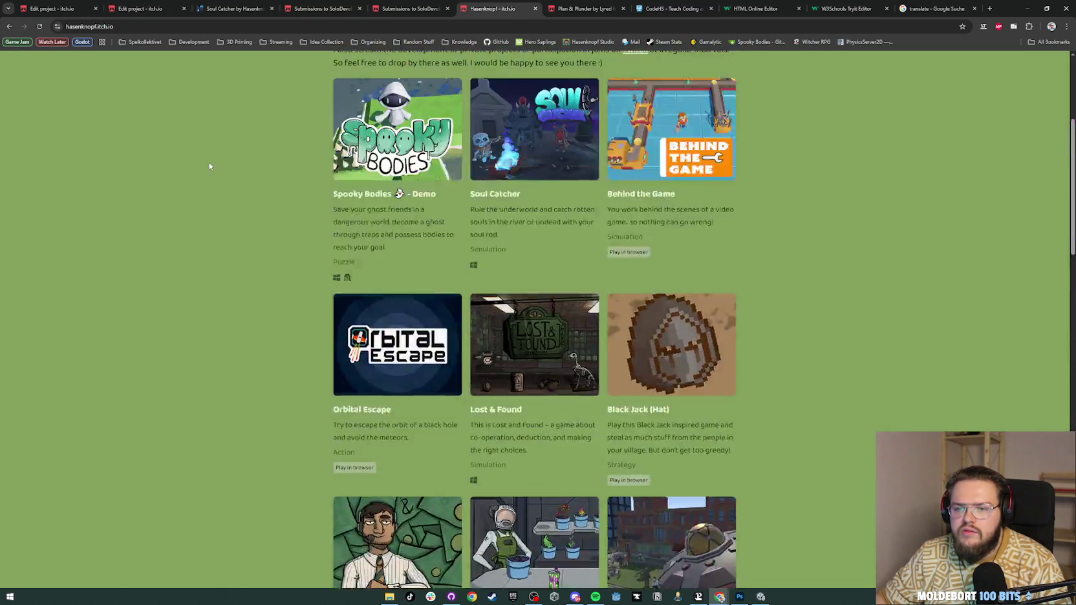
scroll(210, 165, "up", 5)
left_click(178, 61)
scroll(503, 315, "down", 15)
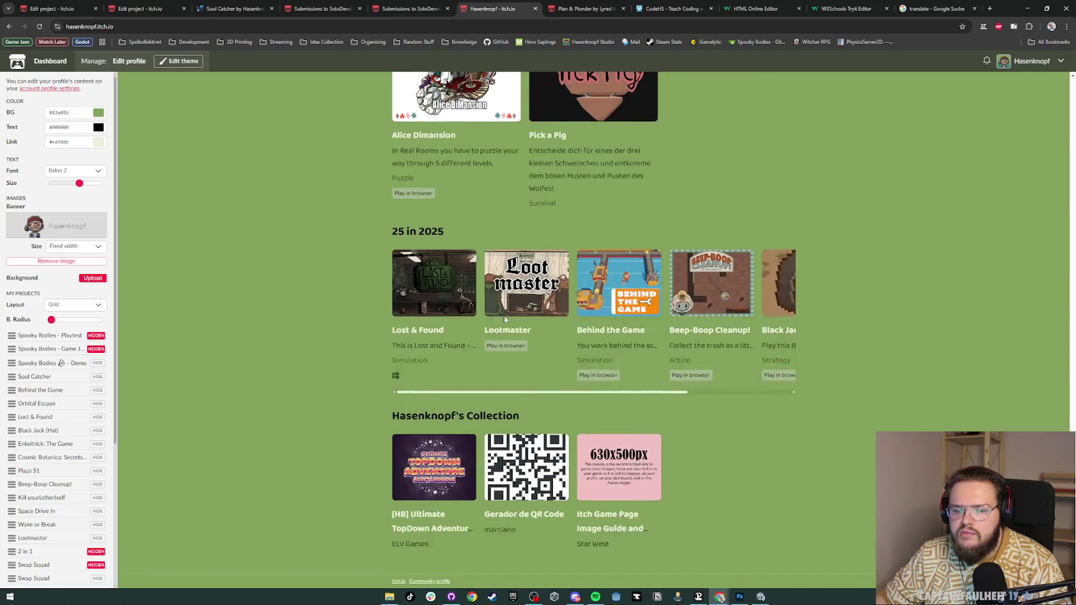
scroll(74, 382, "down", 3)
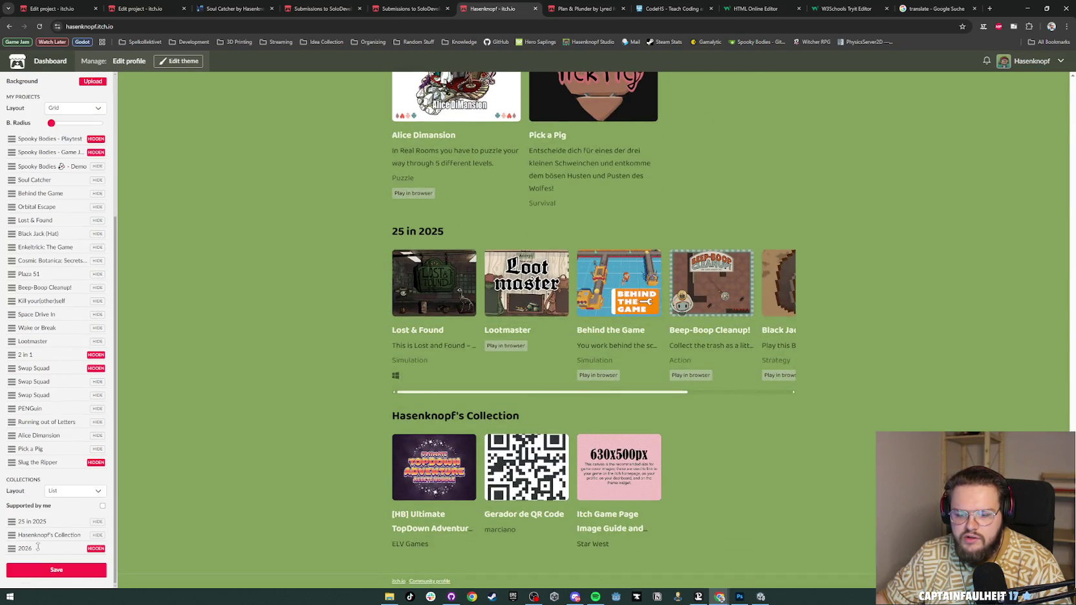
left_click(95, 548)
Step: Move the 2026 collection to the top of Collections, save, and open the 25 in 2025 collection
scroll(326, 477, "down", 3)
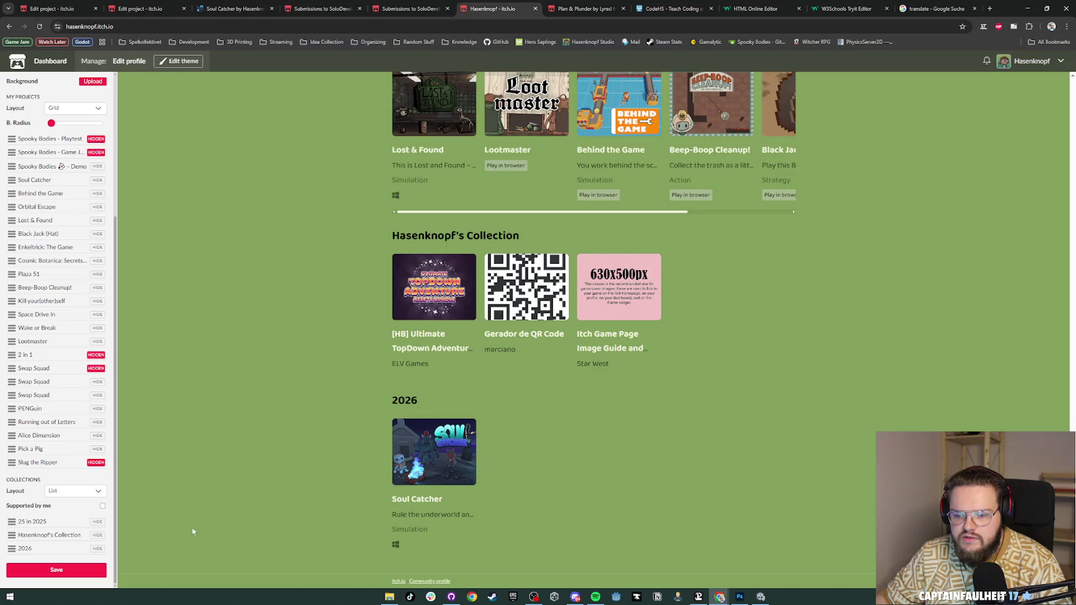
left_click_drag(11, 548, 11, 536)
scroll(474, 376, "up", 2)
scroll(407, 421, "down", 2)
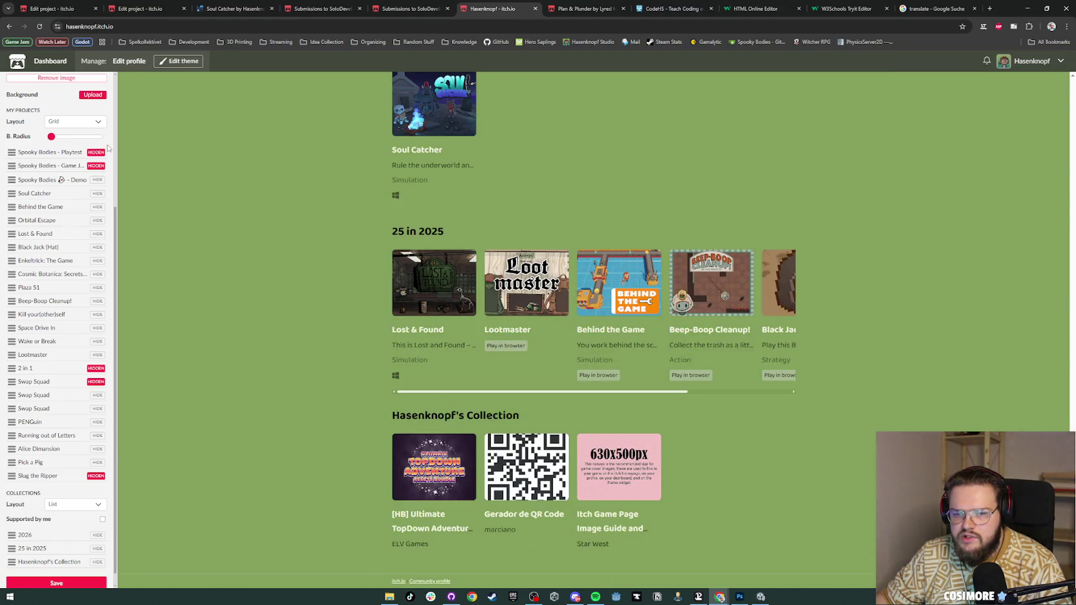
left_click(186, 66)
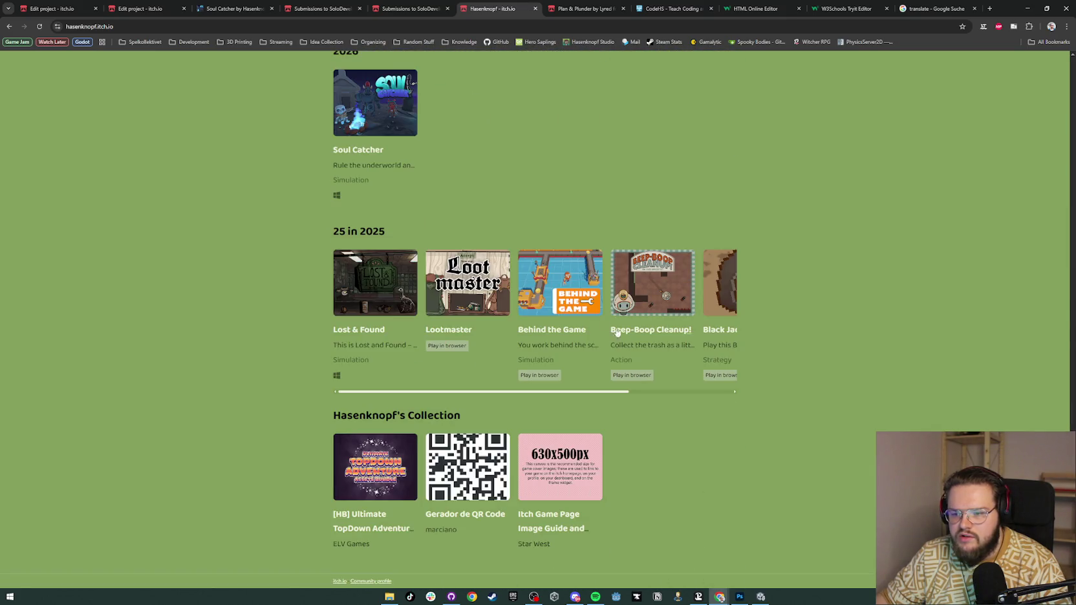
mouse_move(477, 393)
left_mouse_down()
mouse_move(612, 396)
mouse_move(477, 395)
left_mouse_up()
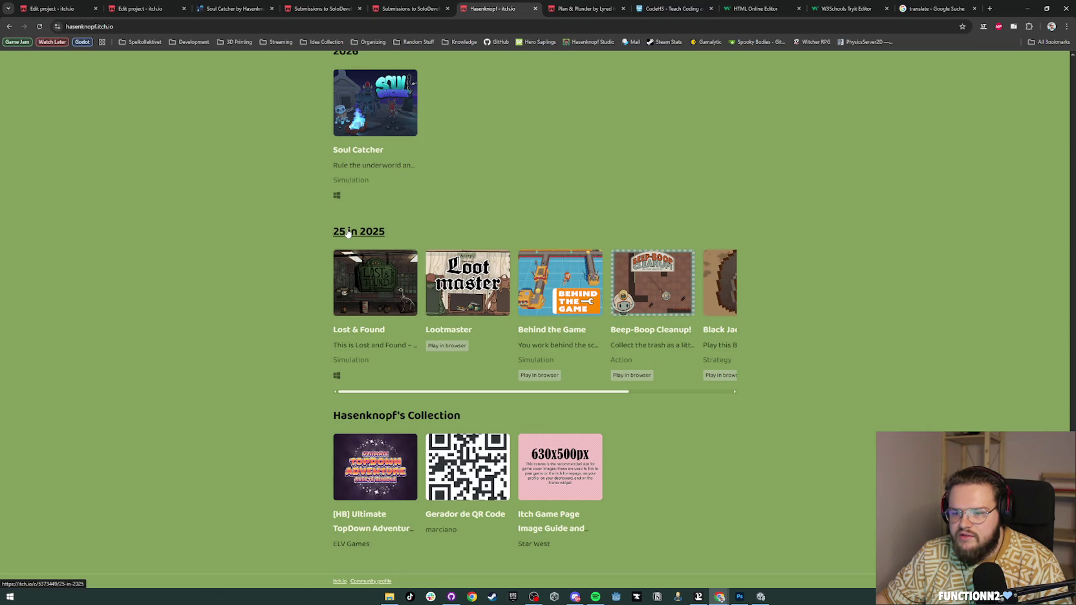
left_click(359, 233)
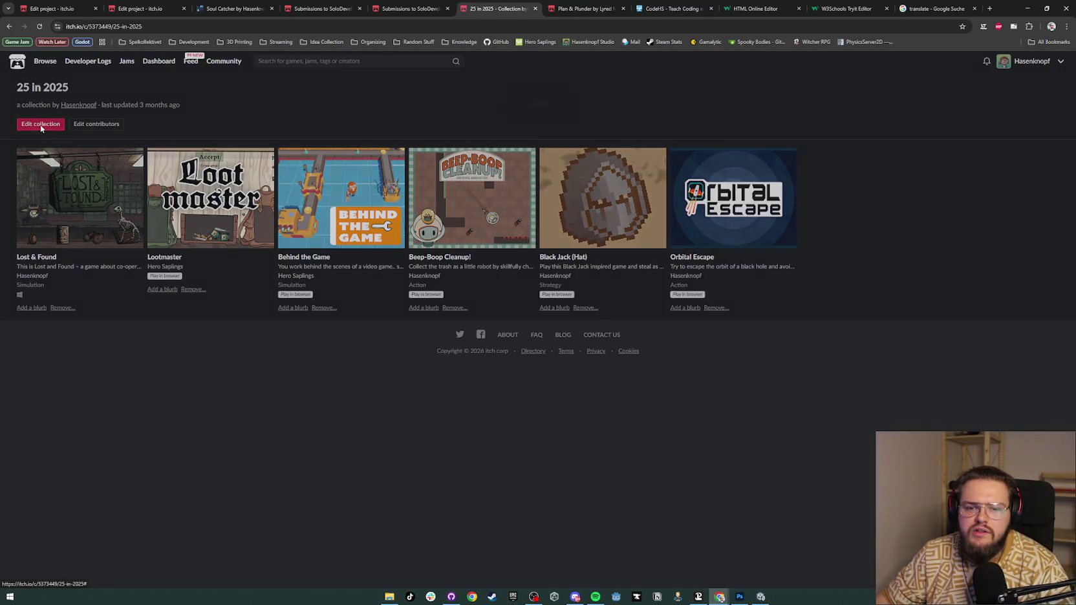
Step: Retitle the '25 in 2025' collection to '2025' with the description 'Games I made in 2025'
left_click(41, 127)
left_click_drag(453, 177, 406, 178)
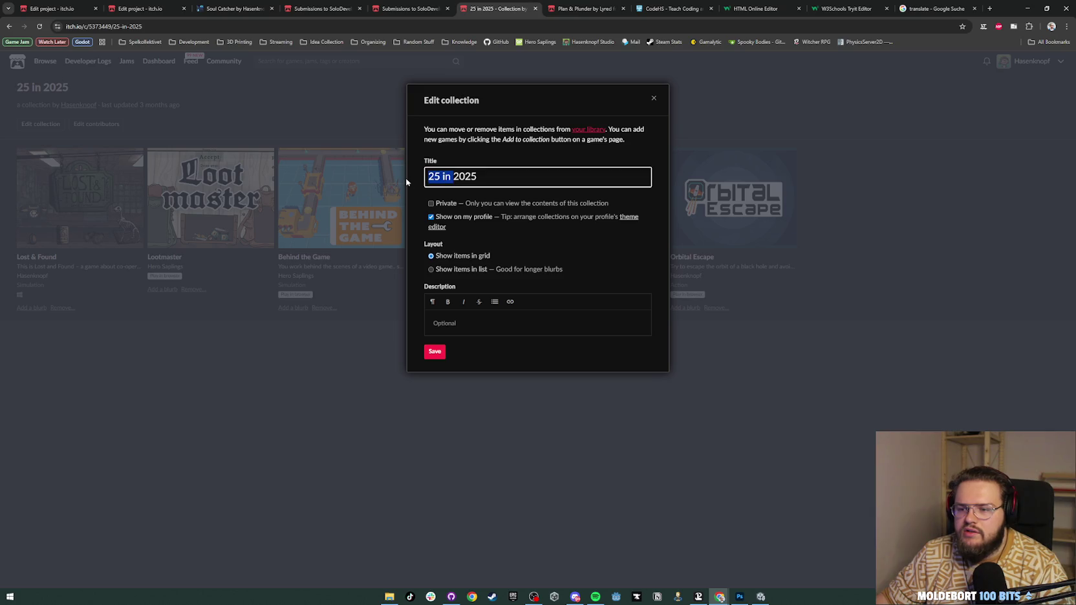
key("BackSpace")
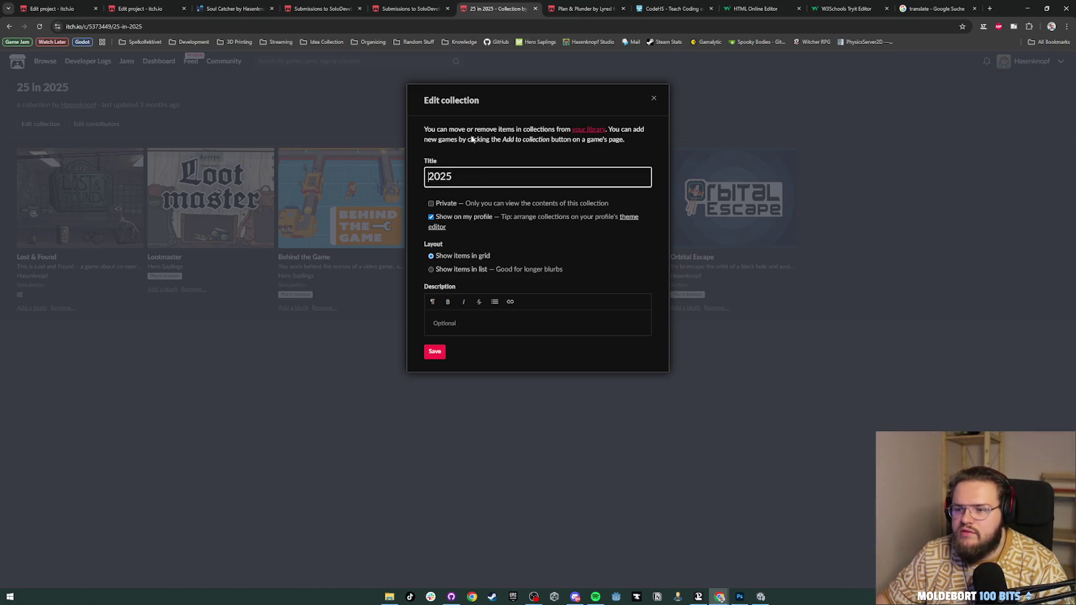
left_click(460, 323)
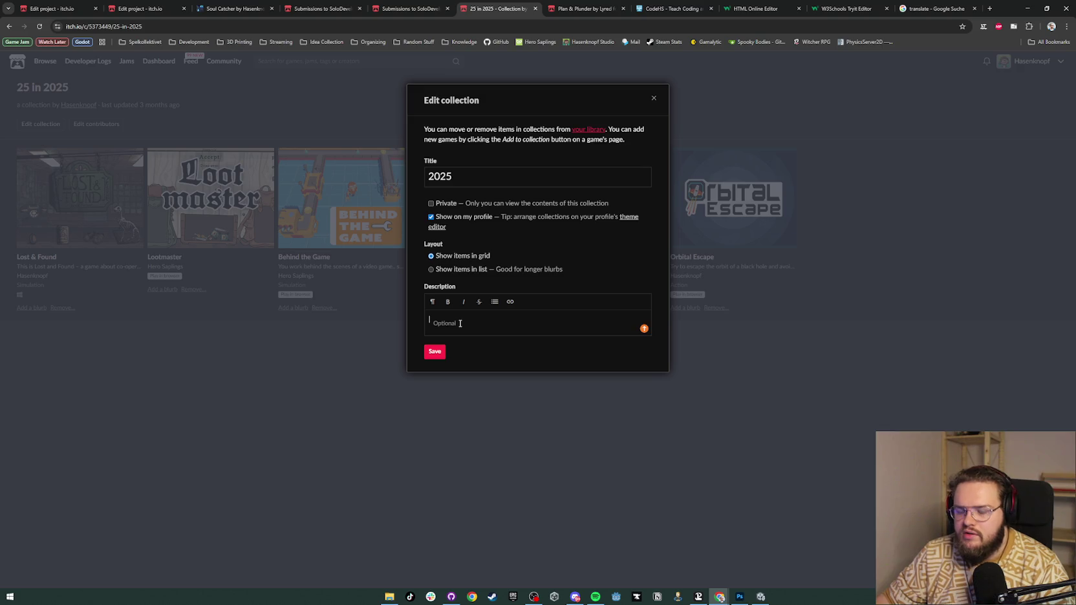
type("Games I made in 2025")
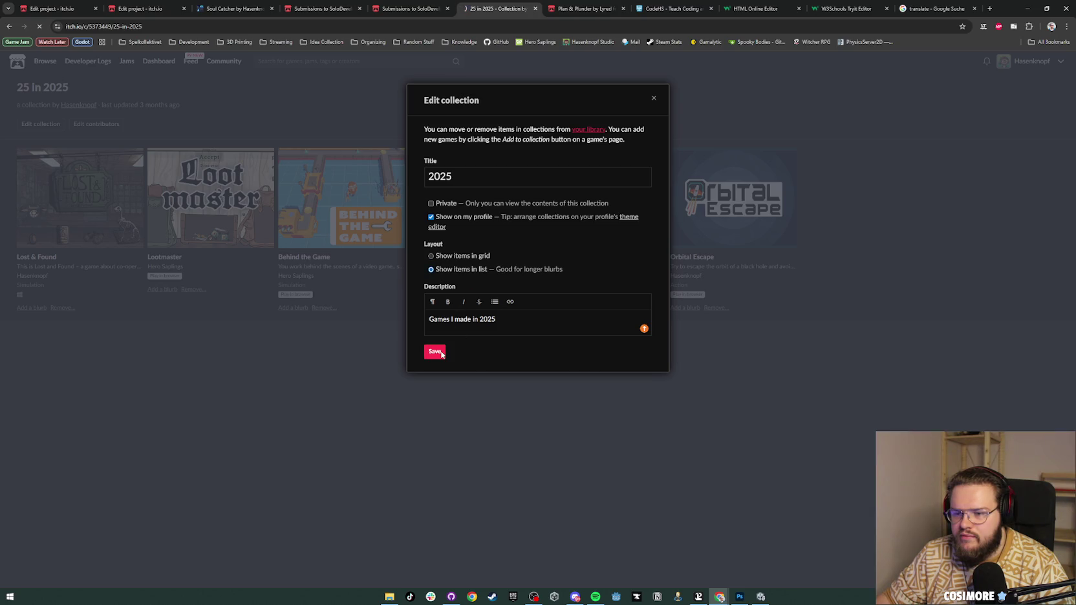
scroll(543, 325, "down", 15)
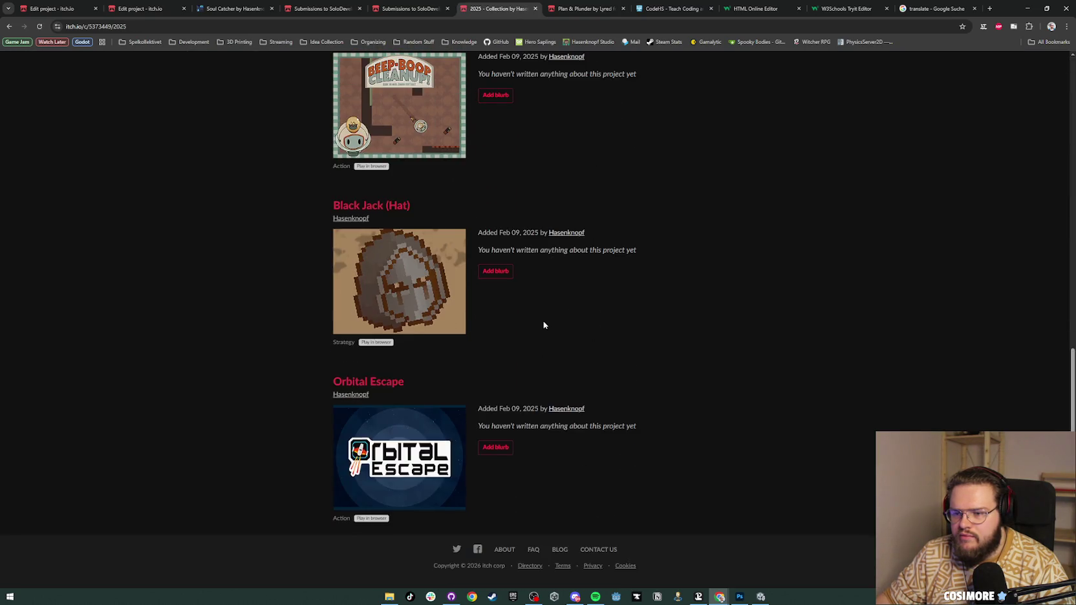
scroll(543, 325, "up", 15)
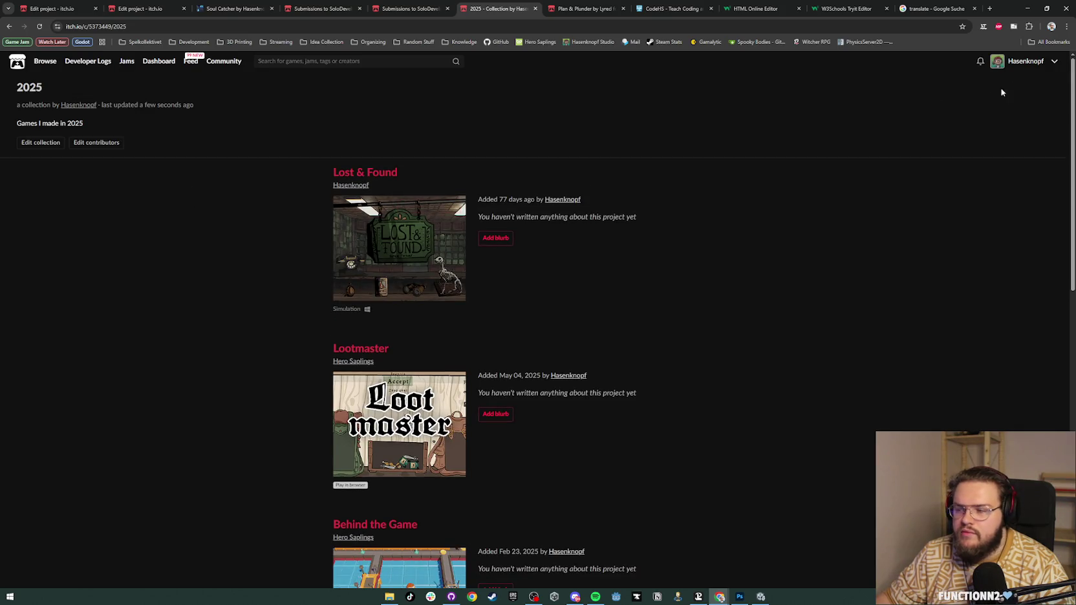
left_click(1024, 61)
Step: Edit the 2026 collection and save the description 'Games I made in 2026'
scroll(783, 280, "down", 10)
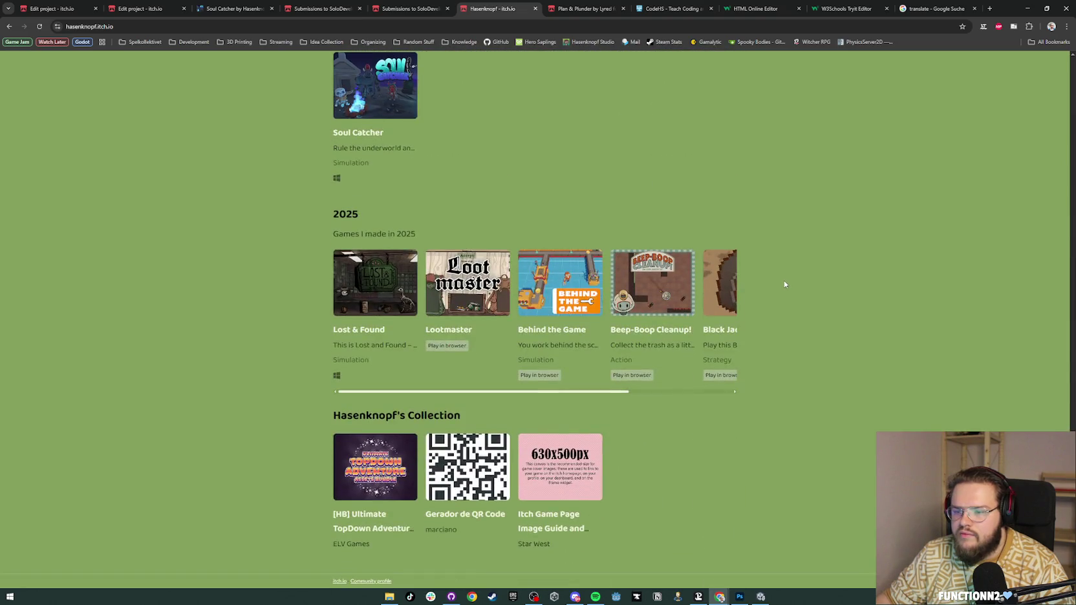
scroll(400, 231, "up", 3)
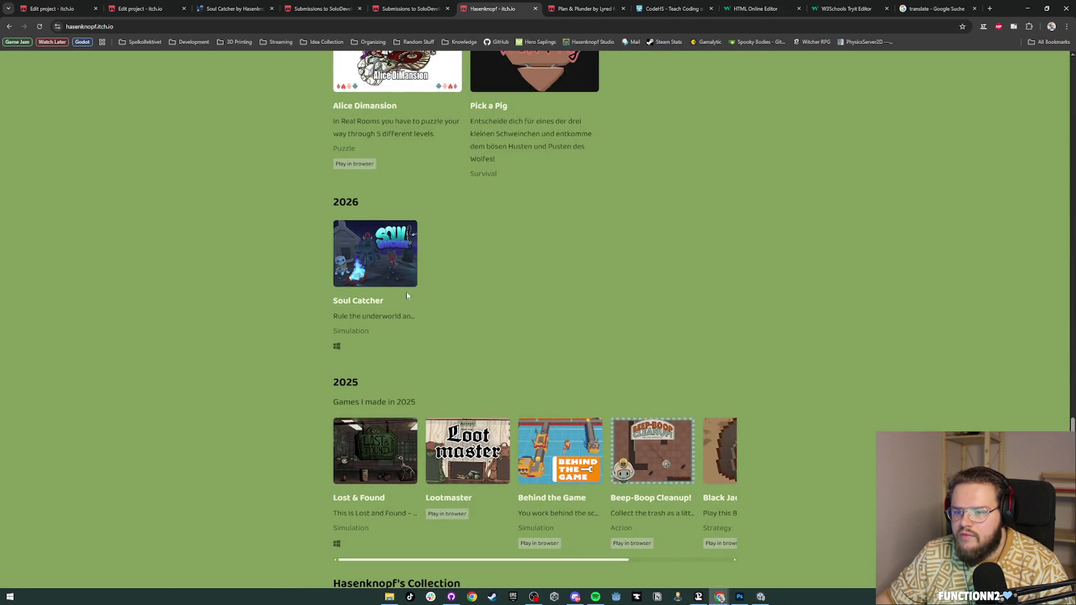
left_click(347, 203)
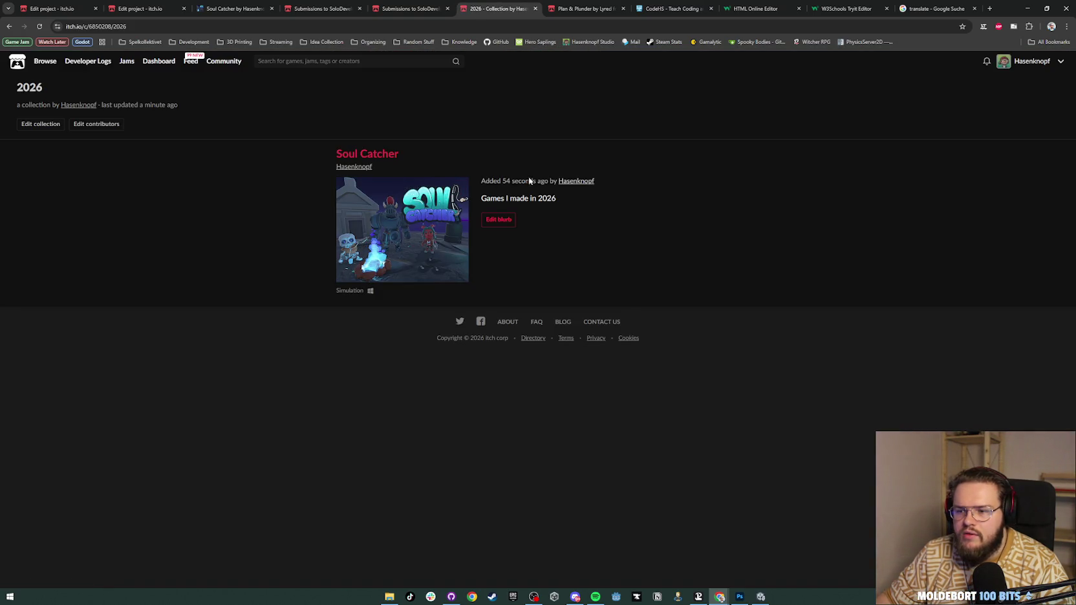
left_click(51, 123)
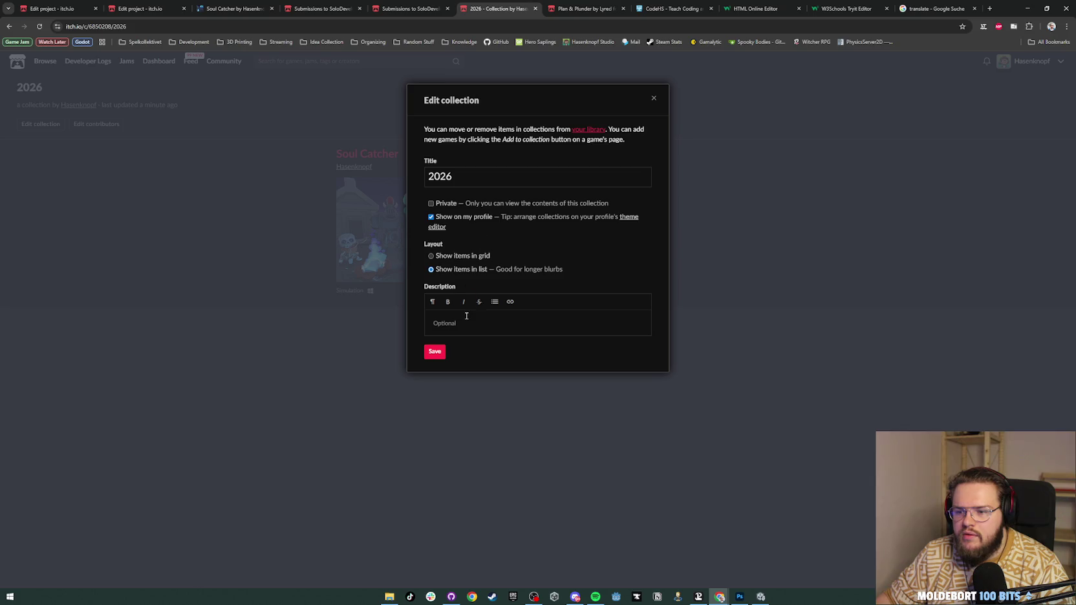
type("Games ")
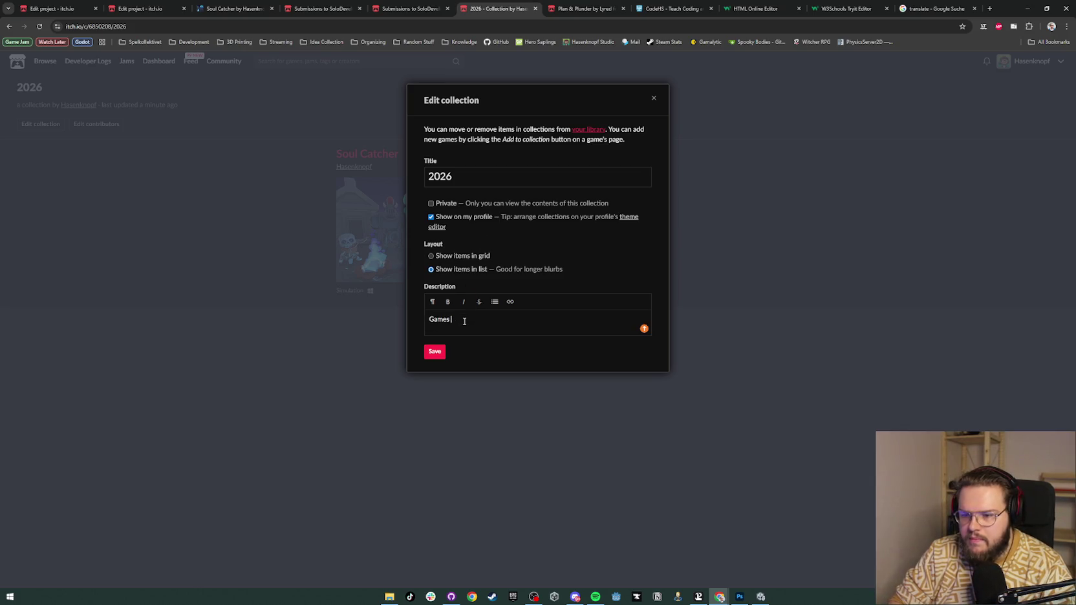
type("I made in 2026")
left_click(443, 354)
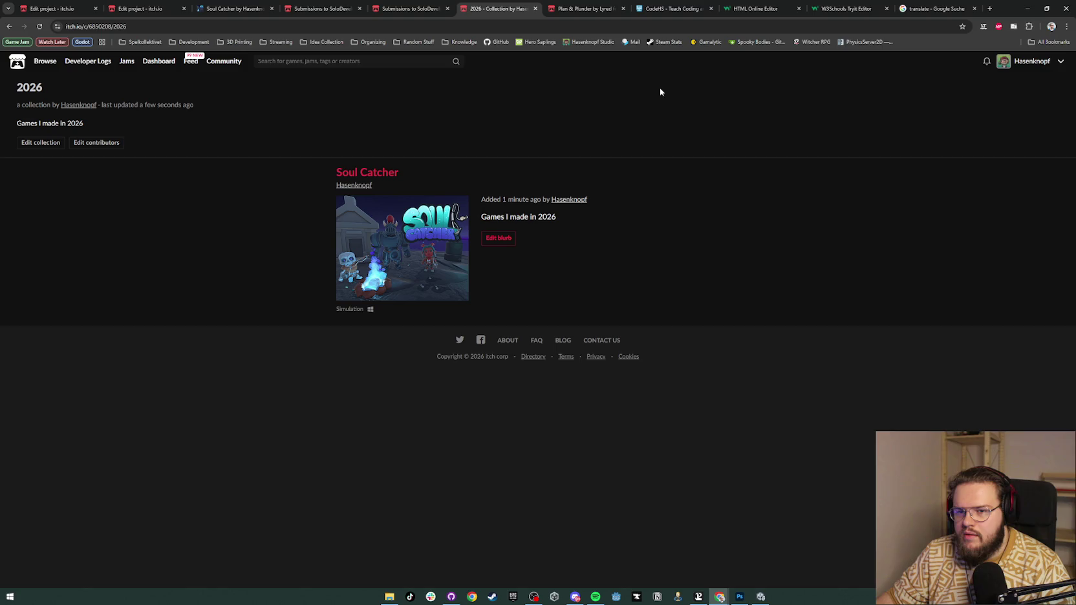
left_click(1028, 62)
Step: Set the profile's Collections Layout to Grid in the theme editor and save
scroll(671, 420, "down", 15)
scroll(671, 420, "down", 2)
scroll(353, 225, "up", 3)
scroll(353, 225, "up", 15)
left_click(179, 60)
scroll(58, 323, "down", 3)
left_click(61, 494)
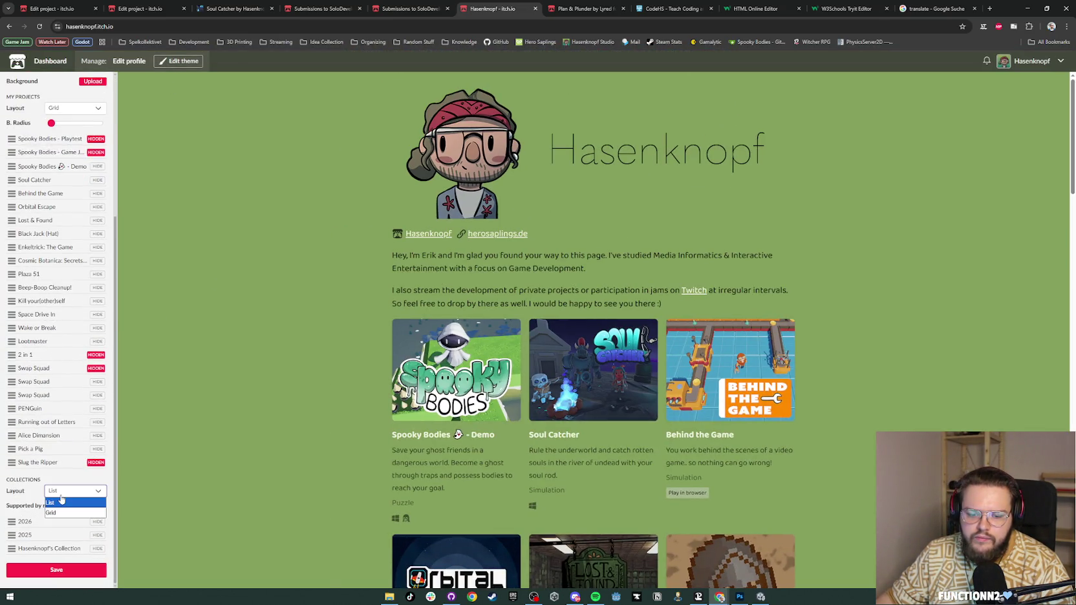
left_click(64, 512)
scroll(663, 373, "down", 15)
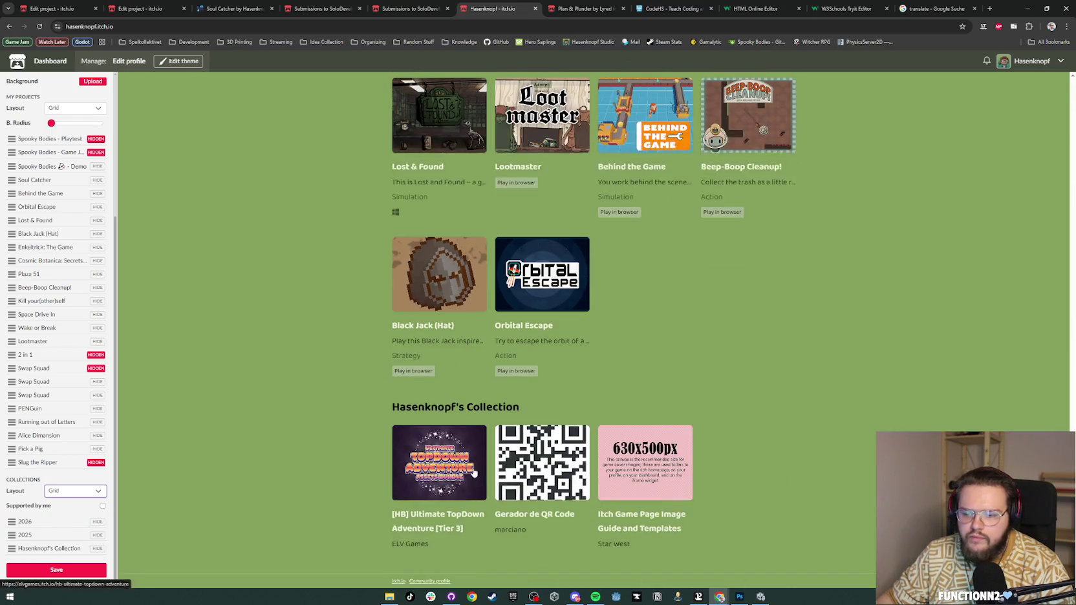
scroll(663, 373, "up", 2)
scroll(663, 373, "up", 2)
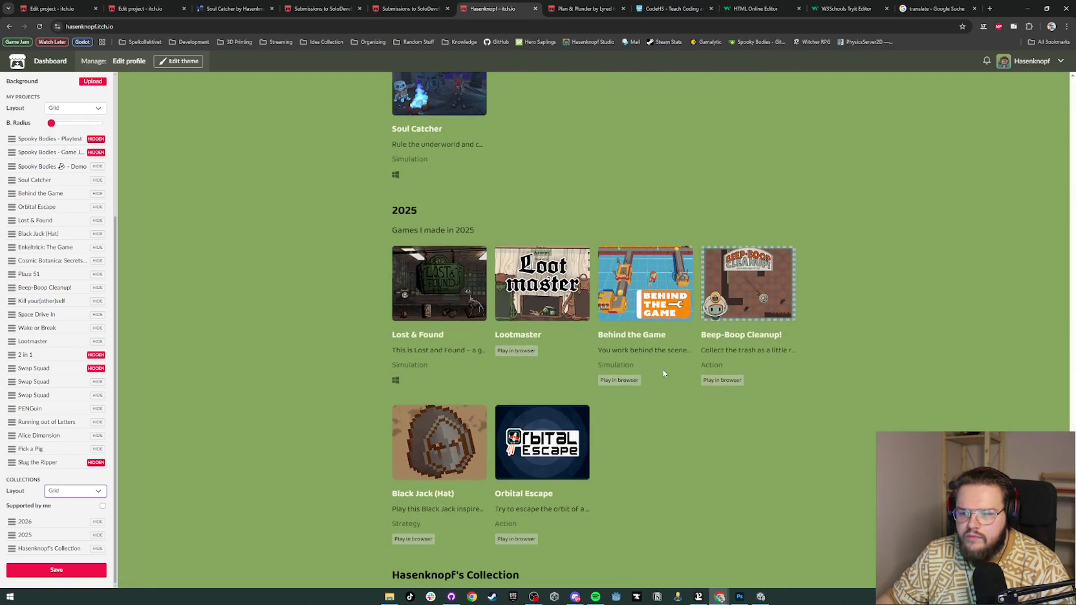
scroll(662, 373, "down", 4)
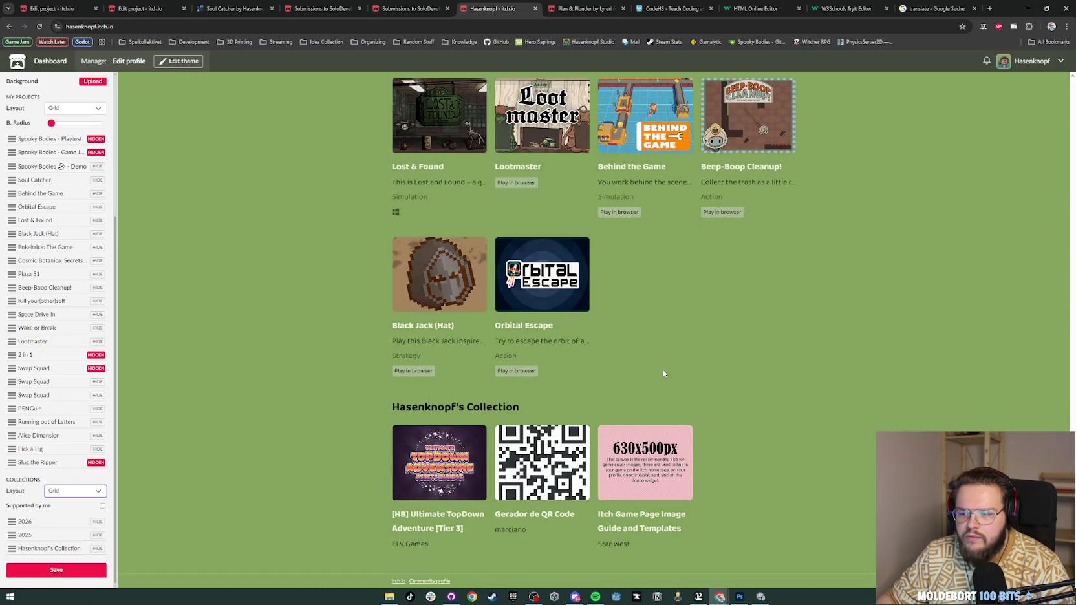
left_click(77, 574)
Step: Switch Collections Layout back to List and save, closing the theme editor
left_click(66, 495)
left_click(65, 506)
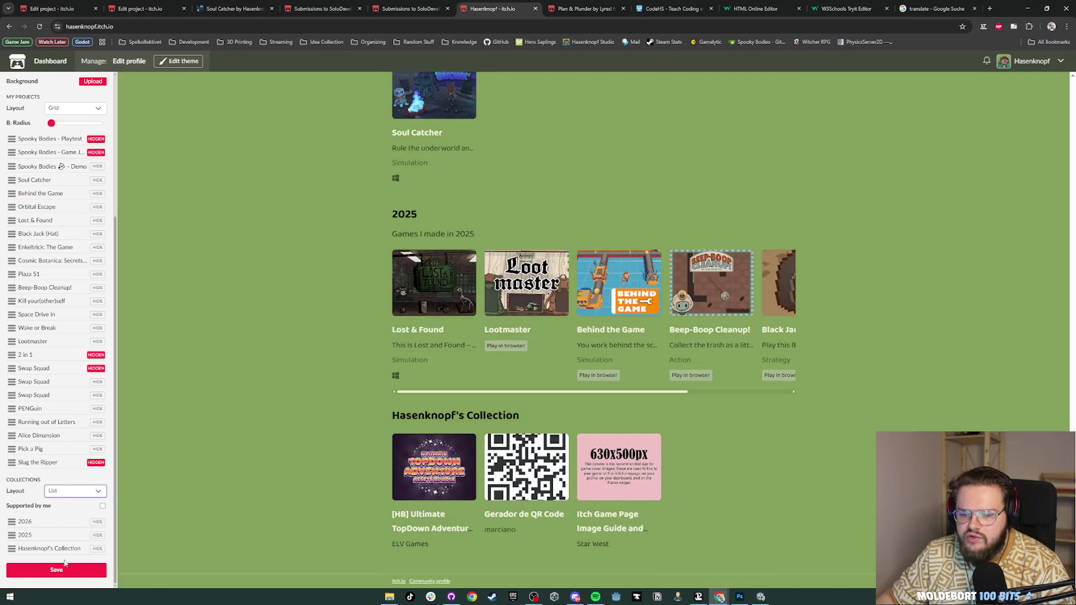
scroll(355, 406, "up", 3)
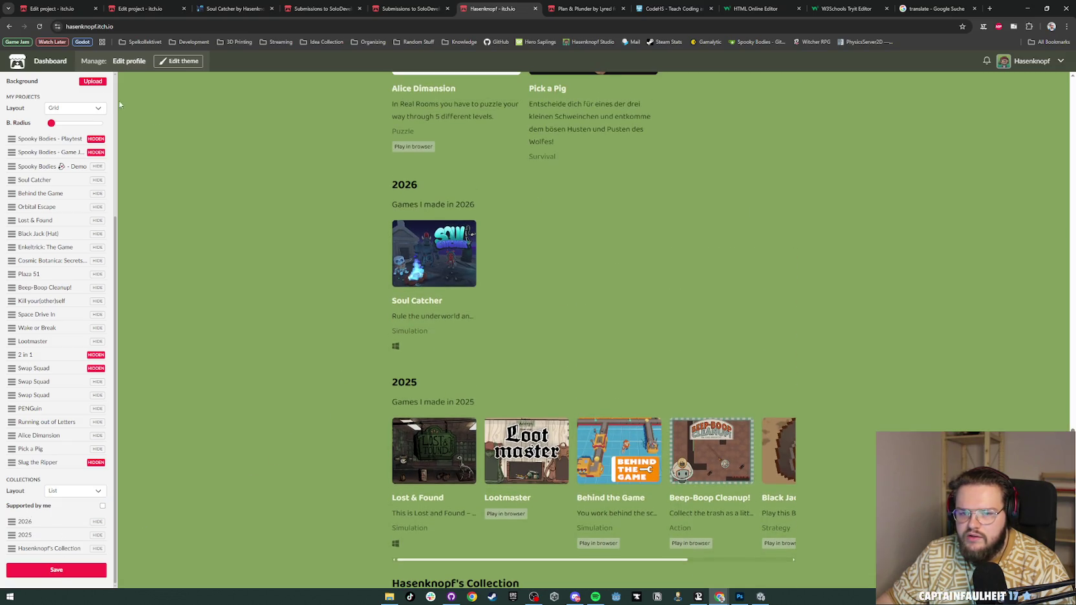
left_click(170, 63)
scroll(521, 311, "down", 15)
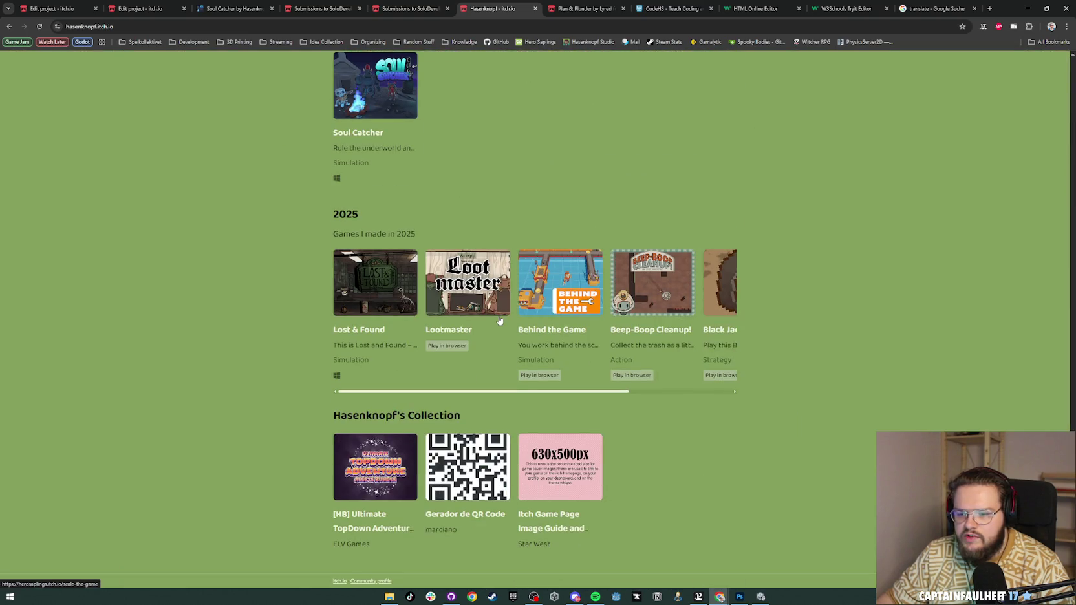
scroll(521, 311, "up", 4)
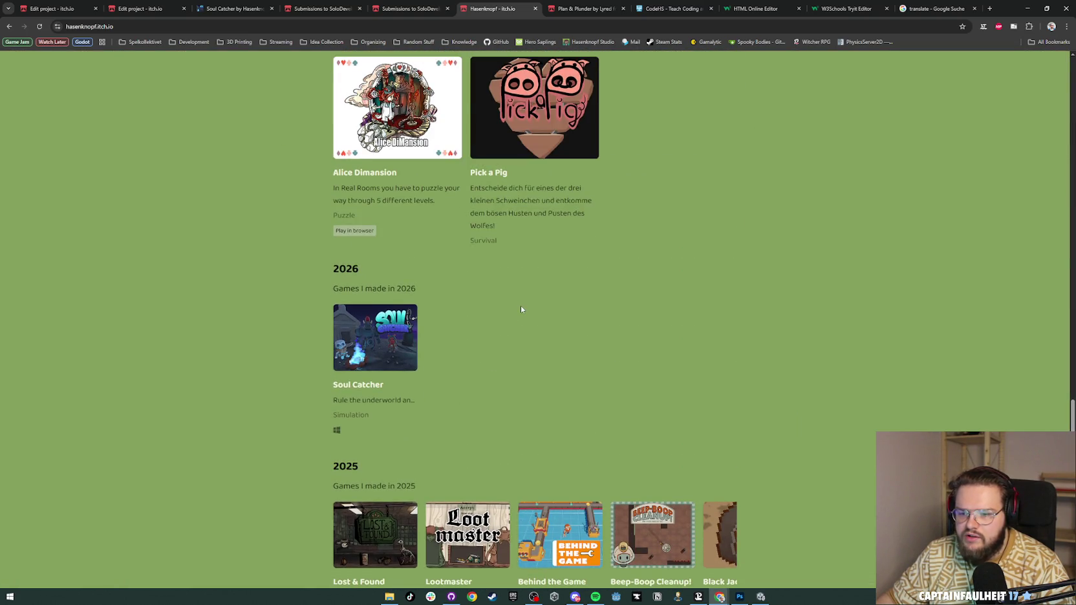
scroll(521, 309, "down", 4)
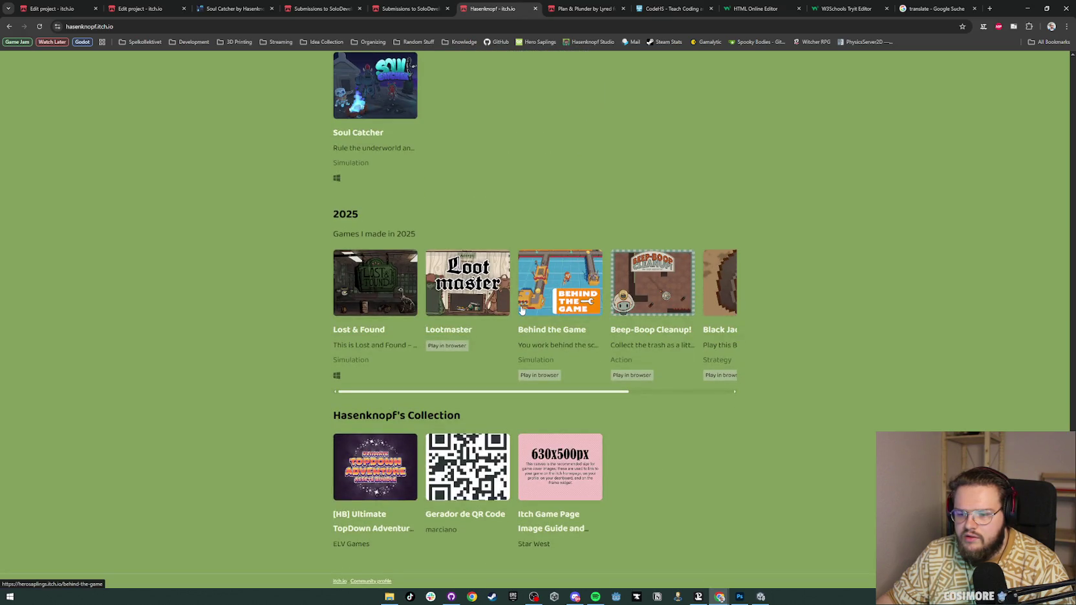
scroll(521, 310, "up", 1)
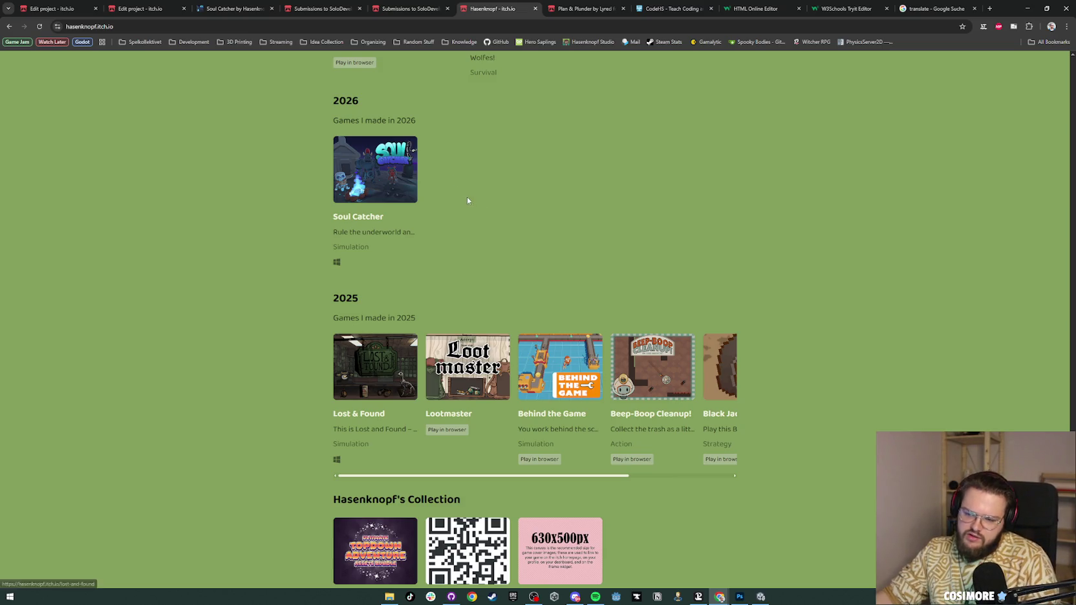
scroll(522, 199, "up", 6)
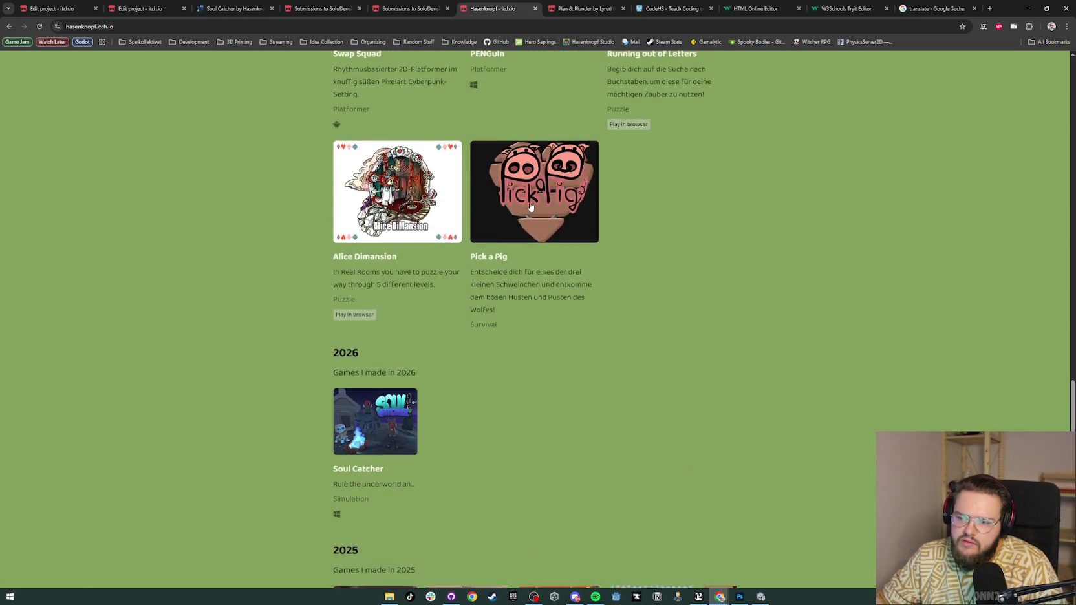
scroll(530, 206, "up", 10)
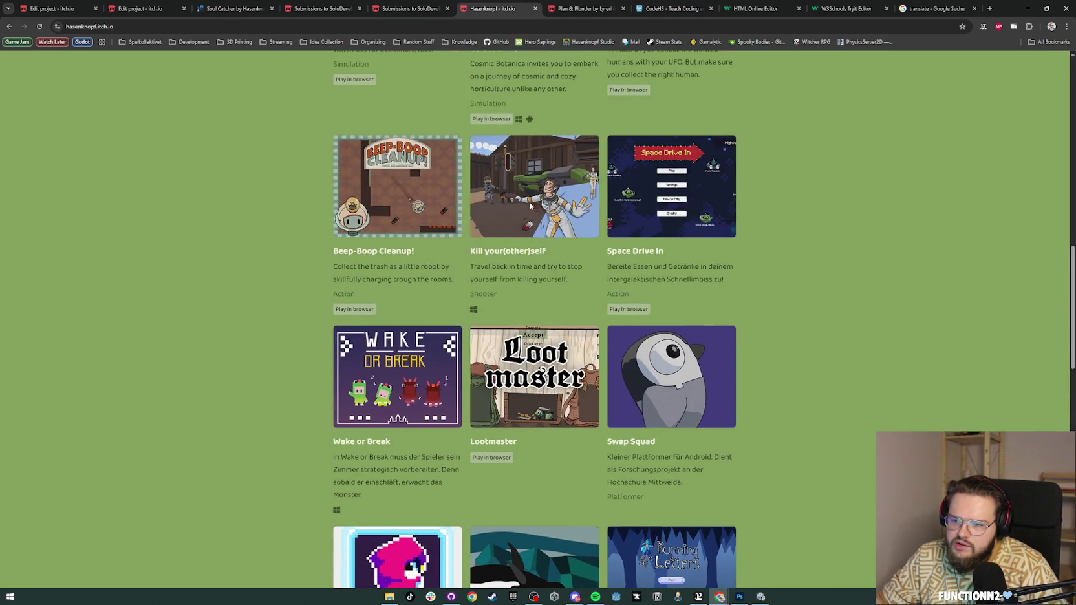
scroll(530, 205, "up", 5)
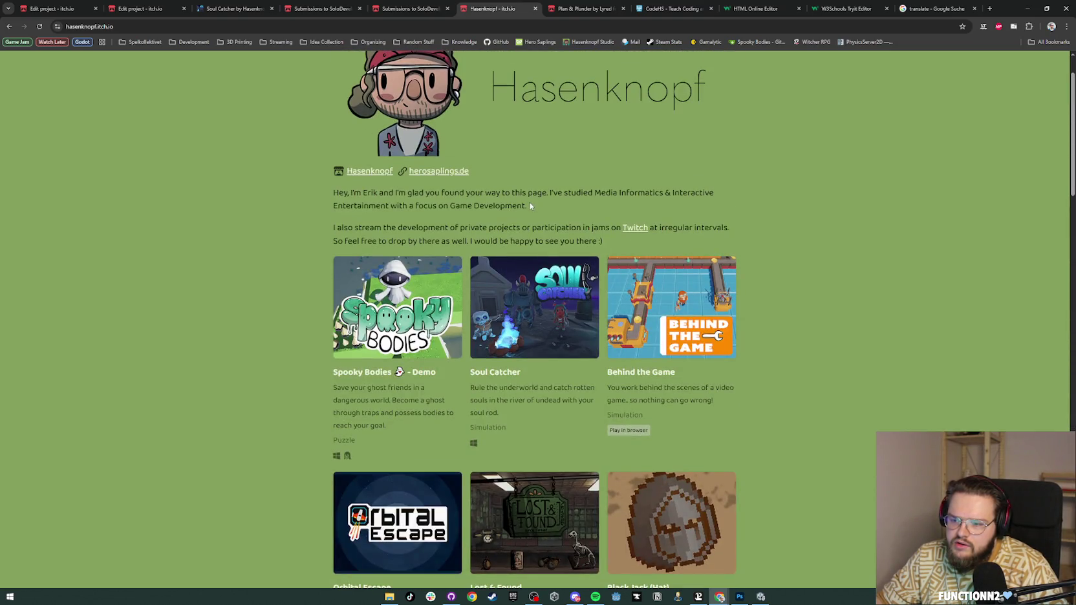
scroll(529, 204, "down", 2)
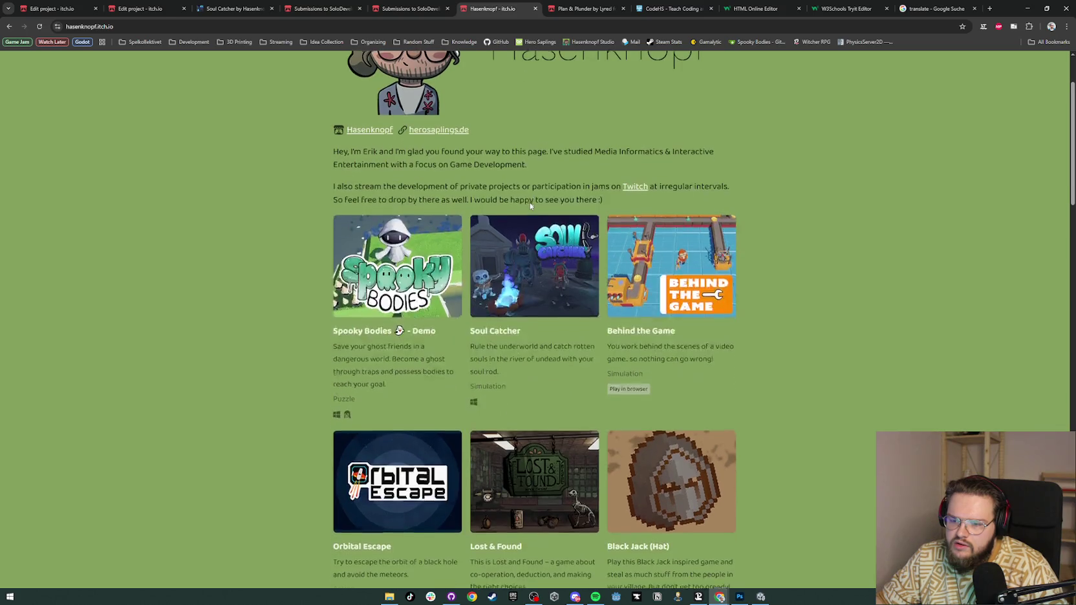
scroll(530, 203, "down", 2)
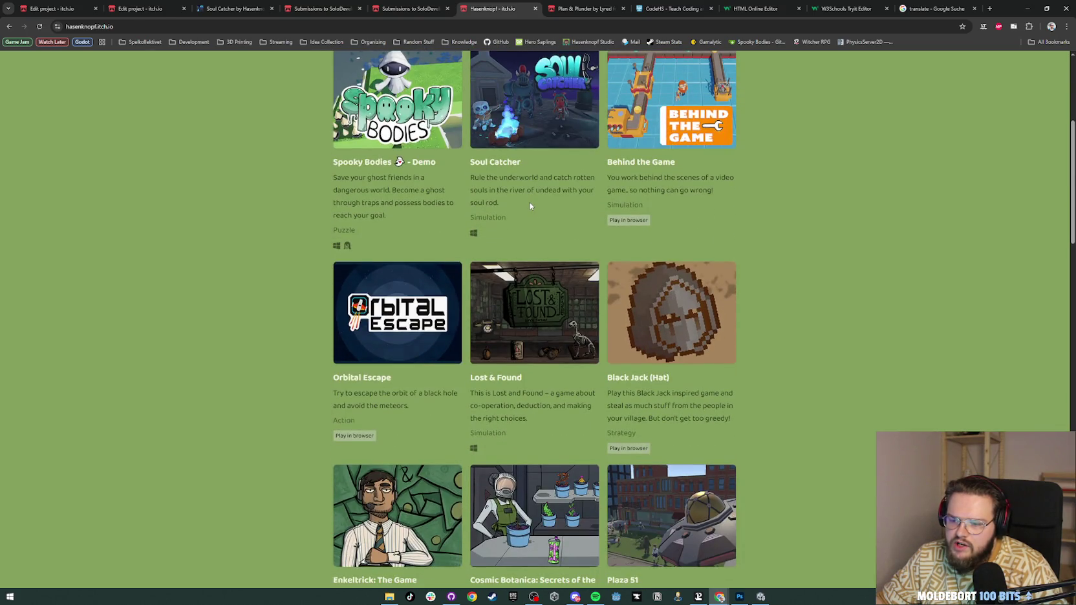
scroll(529, 202, "down", 12)
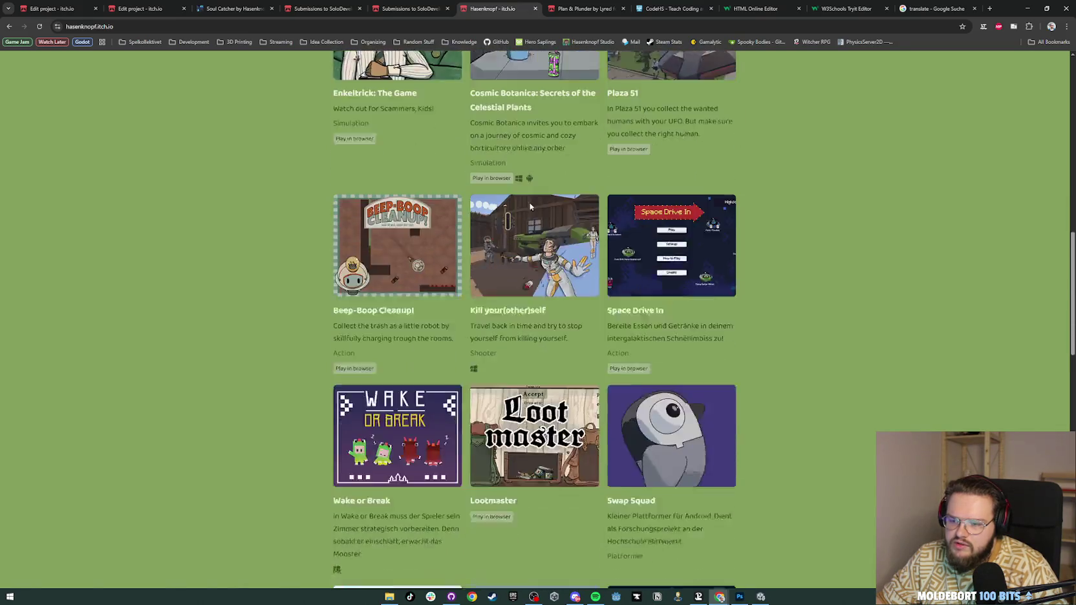
scroll(529, 204, "down", 7)
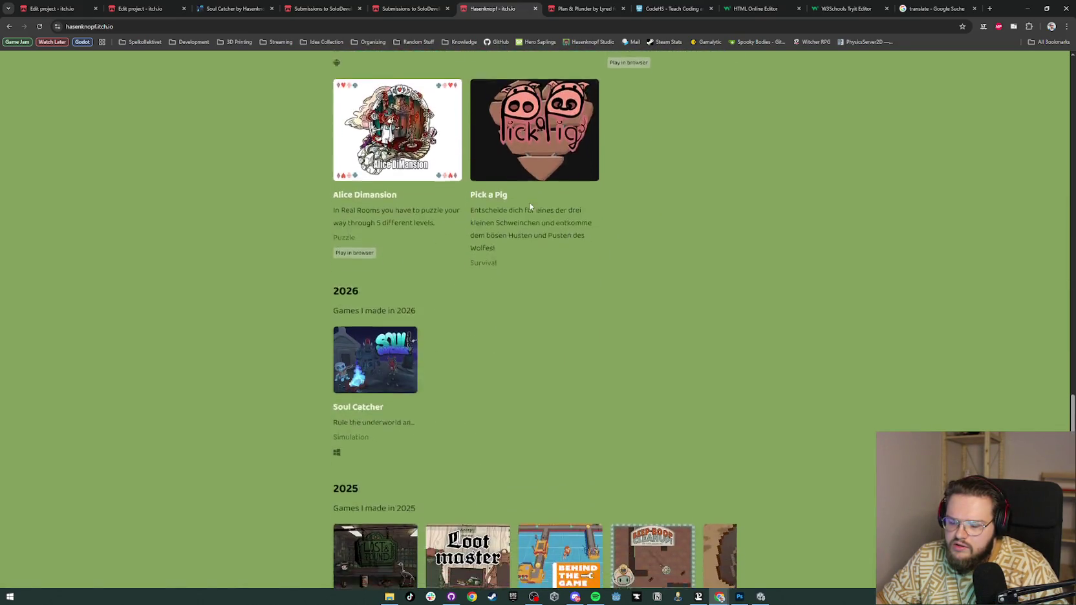
scroll(530, 204, "up", 2)
scroll(529, 202, "up", 1)
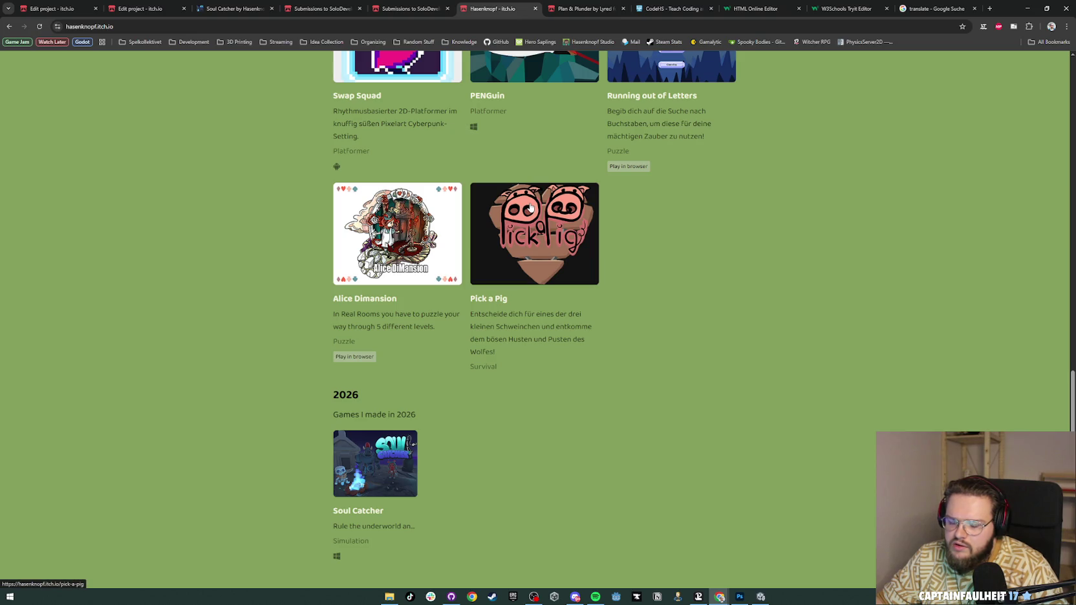
scroll(530, 206, "up", 12)
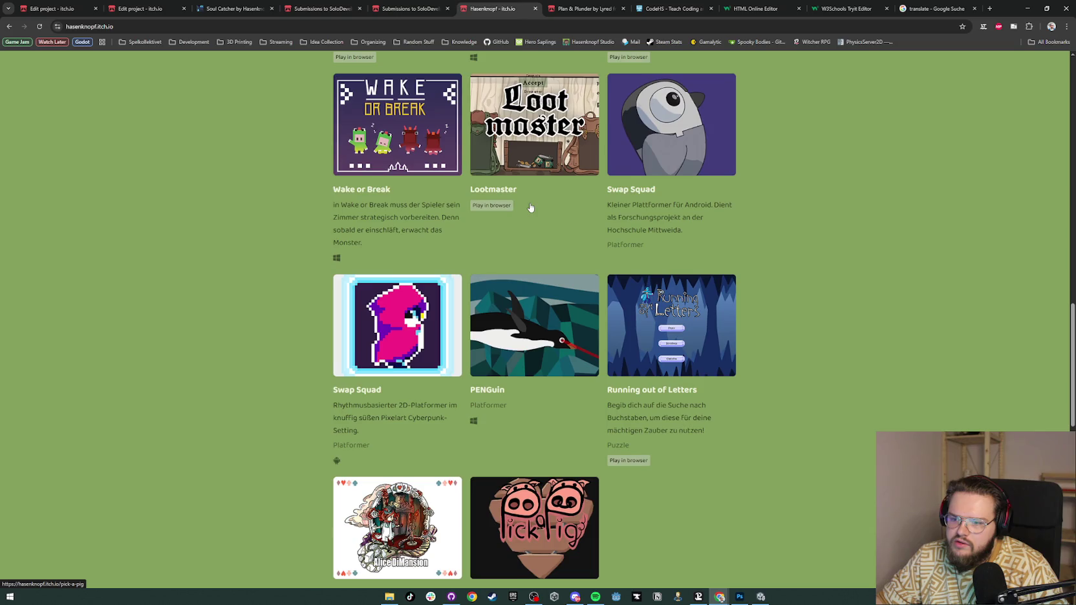
scroll(529, 206, "up", 10)
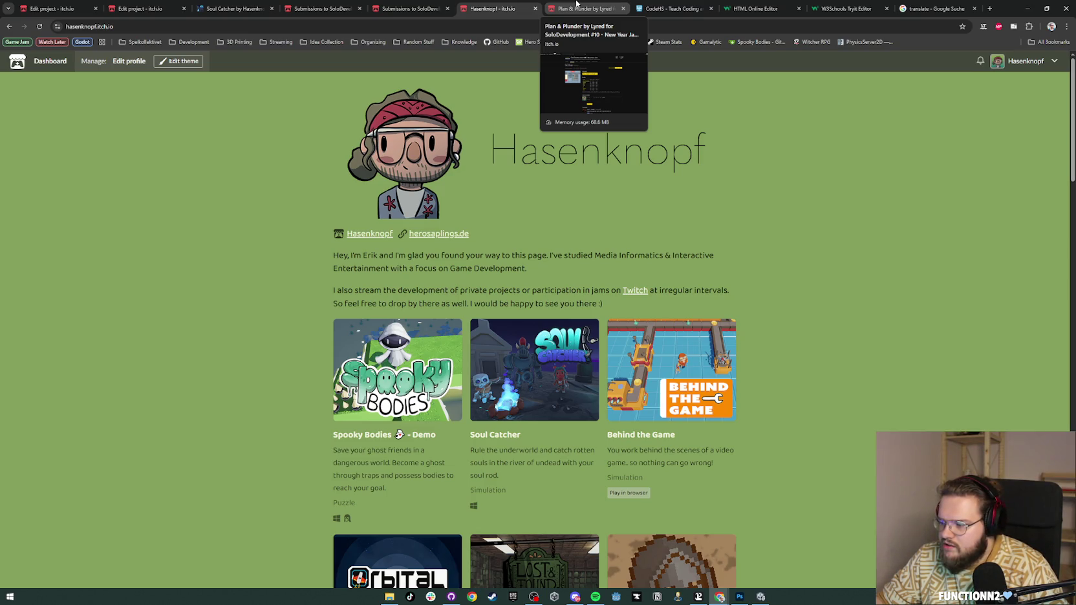
left_click(657, 5)
Step: Close the CodeHS, HTML Online Editor, W3Schools, Google translate and Plan & Plunder tabs
middle_click(687, 4)
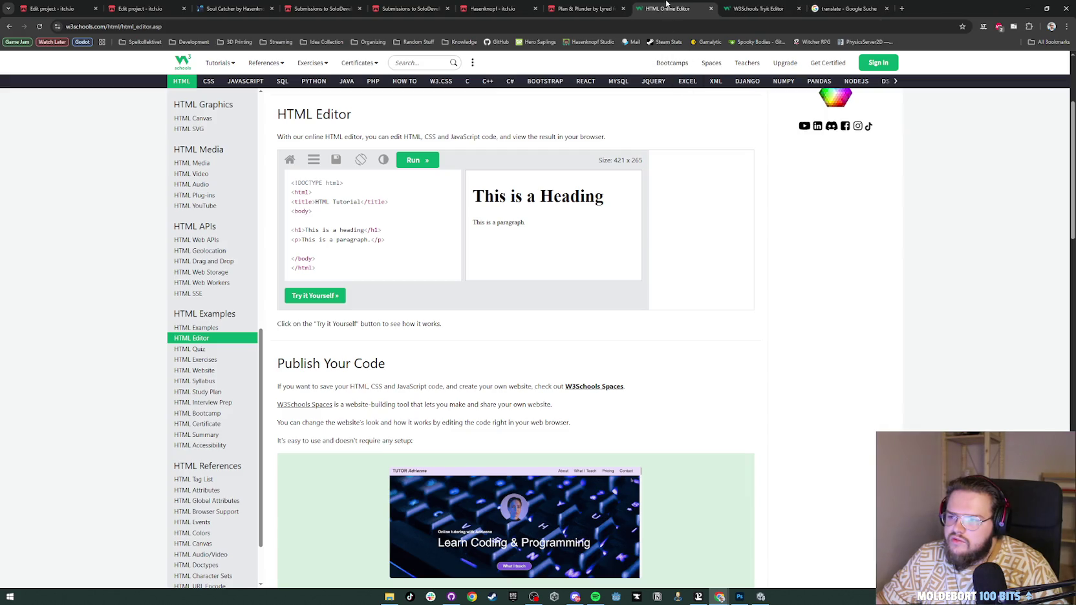
middle_click(702, 4)
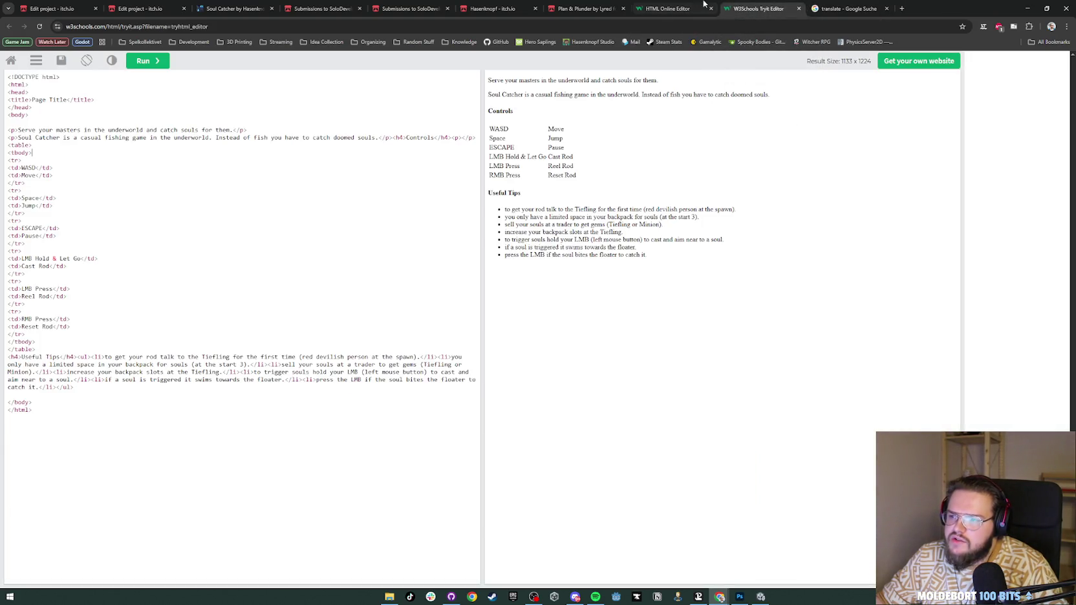
middle_click(685, 4)
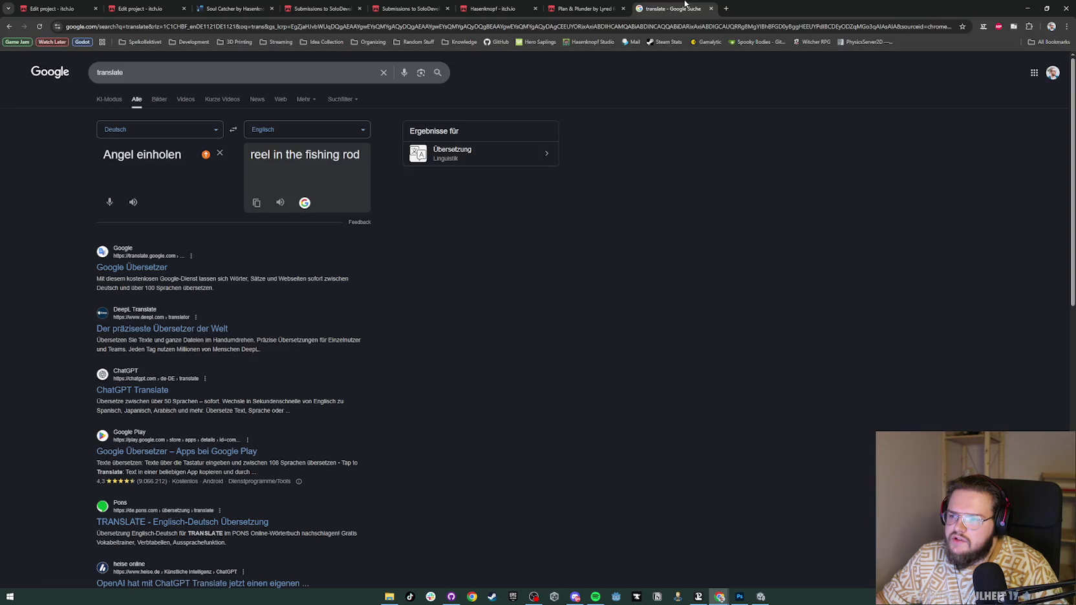
middle_click(643, 4)
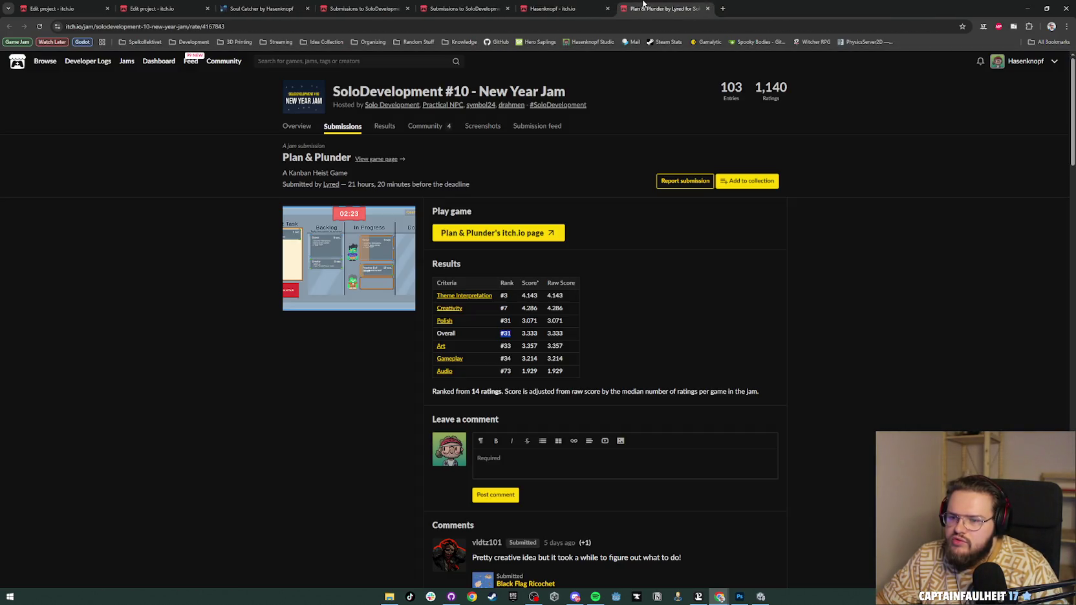
middle_click(643, 3)
Step: Open the Behind the Game page from the profile in a new tab
scroll(763, 213, "down", 10)
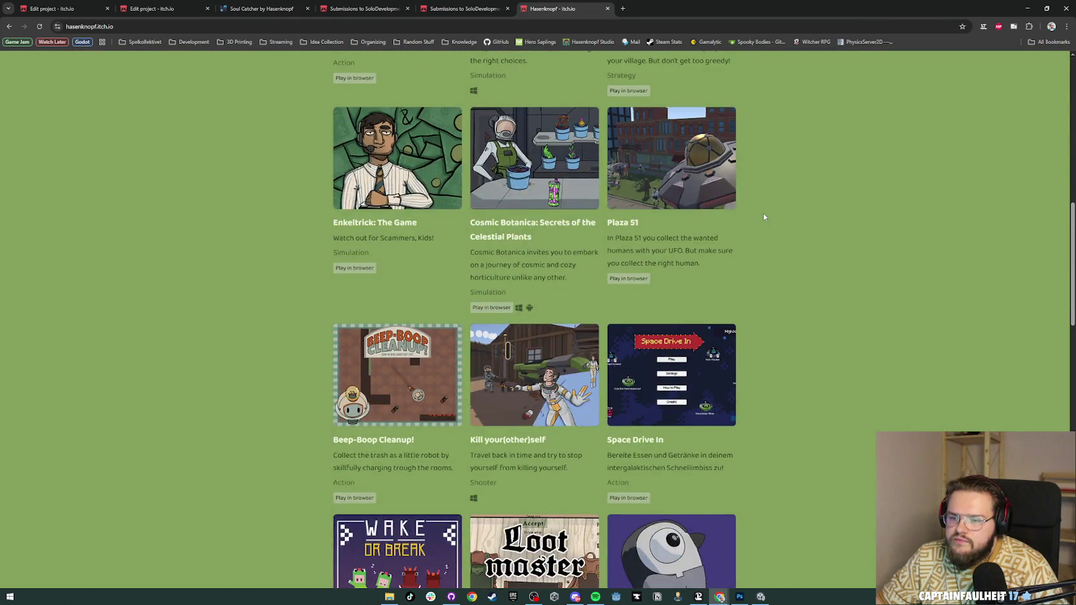
scroll(763, 213, "up", 5)
scroll(763, 212, "up", 5)
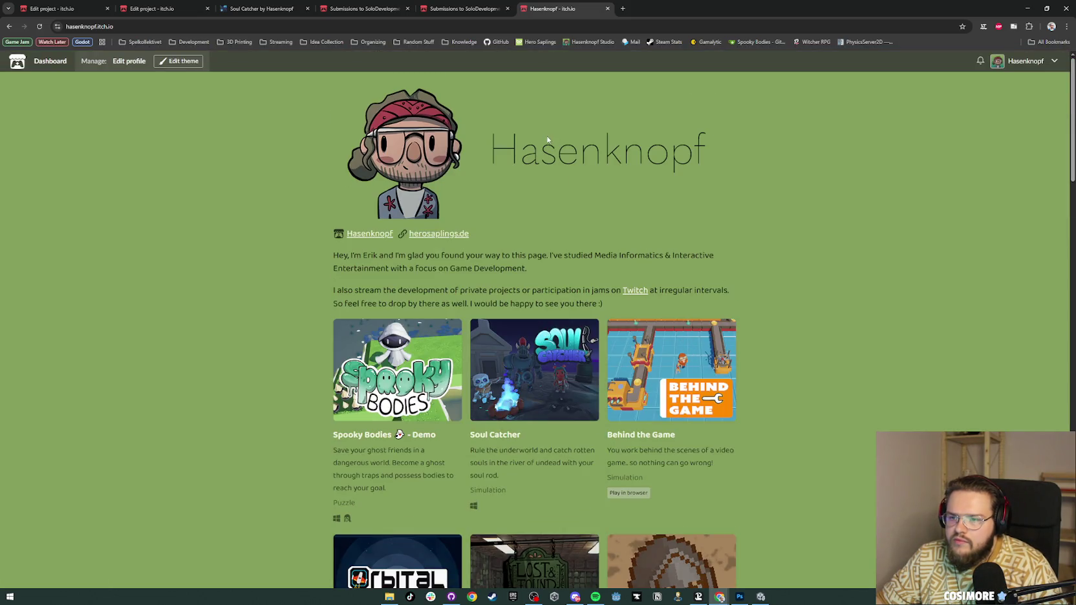
left_click(710, 376)
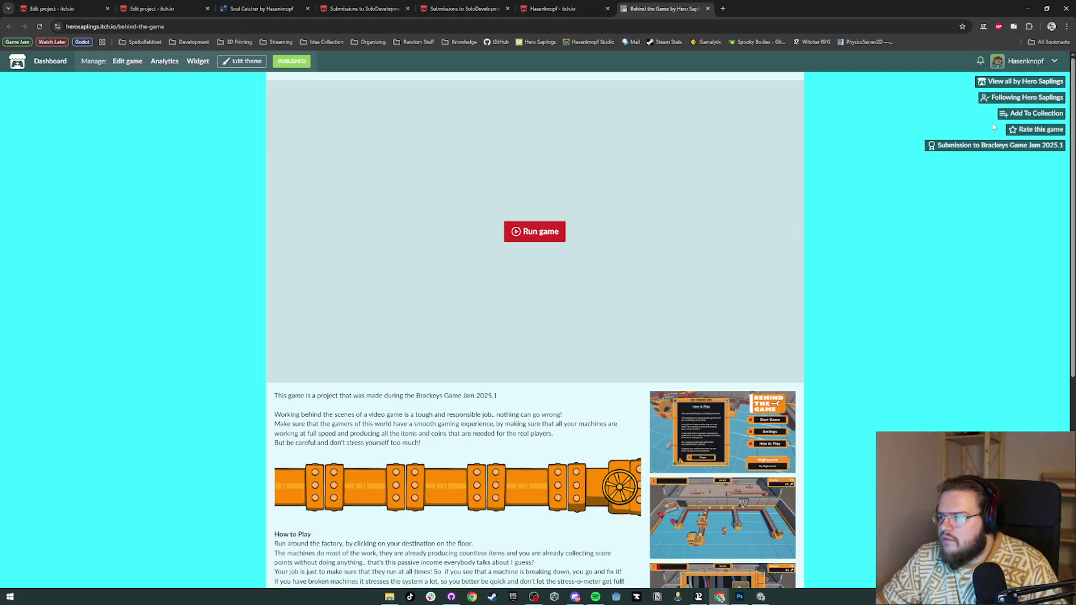
Step: Close the Behind the Game page and look over Enkeltrick: The Game's extra details
key("ctrl+w")
scroll(734, 249, "down", 3)
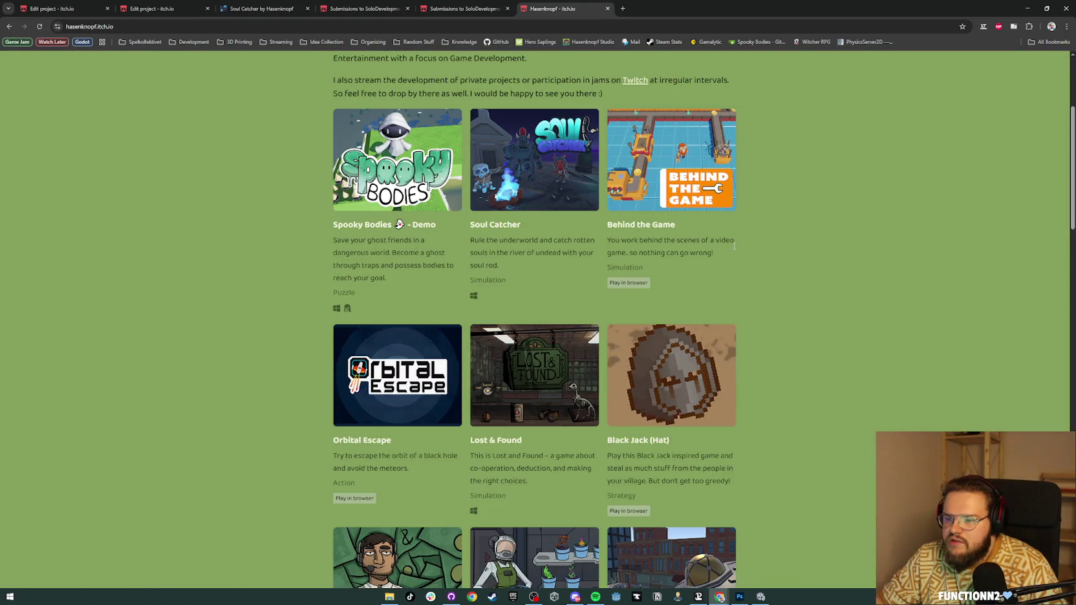
scroll(734, 245, "down", 3)
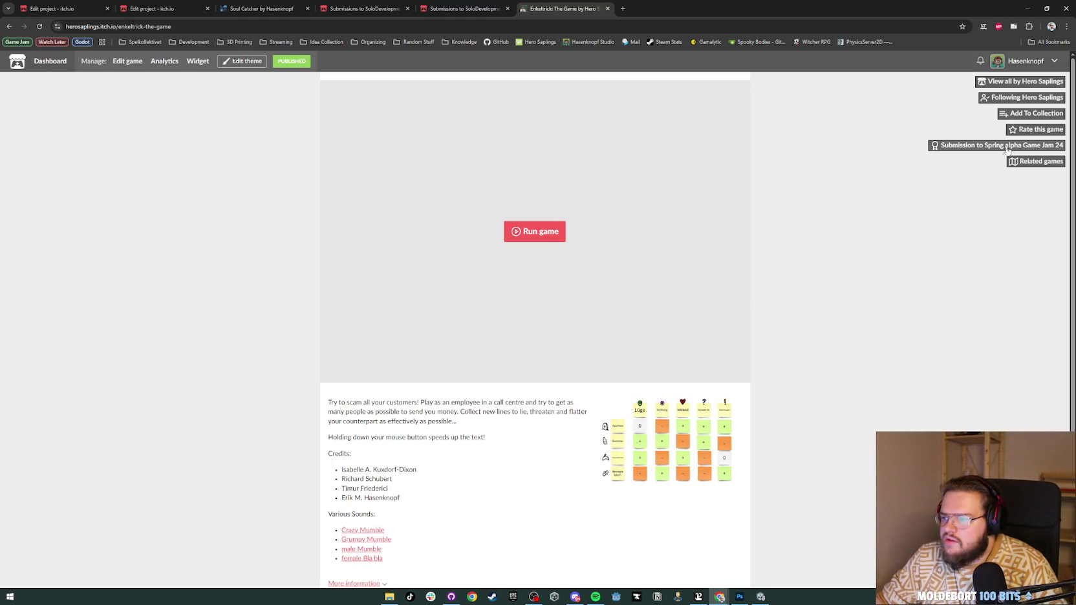
scroll(852, 323, "down", 2)
left_click(379, 493)
left_click(360, 379)
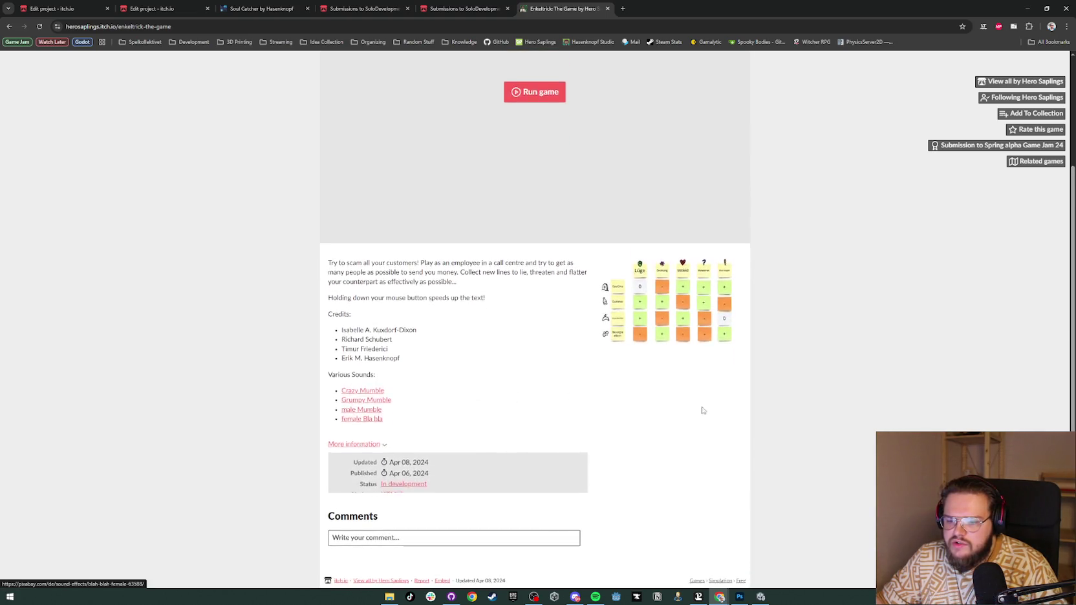
scroll(703, 409, "up", 2)
Step: Add Enkeltrick: The Game to a newly created collection titled 2024
left_click(1017, 115)
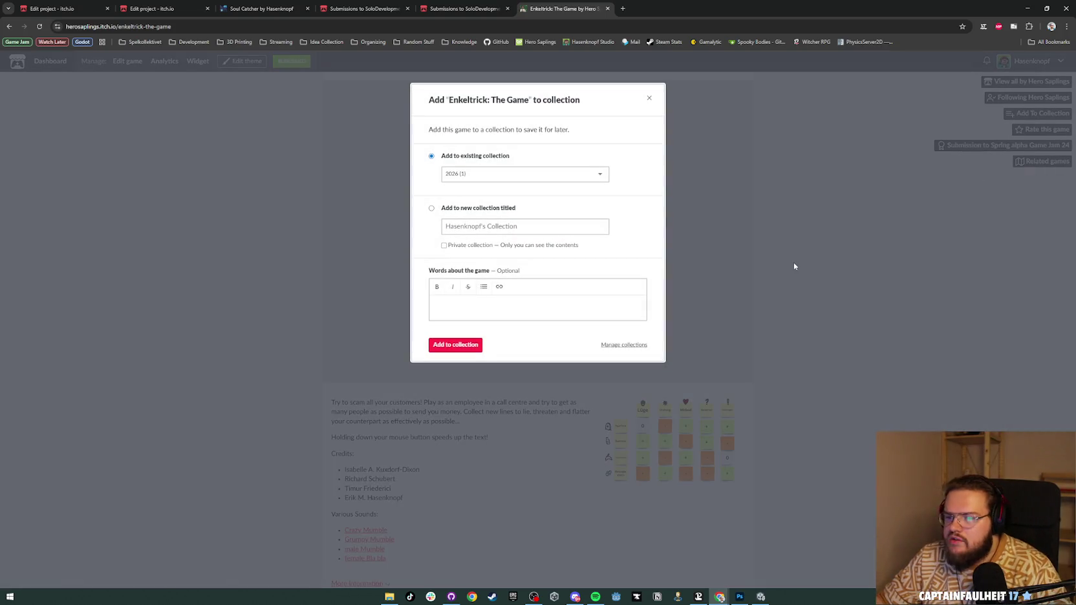
left_click(476, 173)
left_click(519, 159)
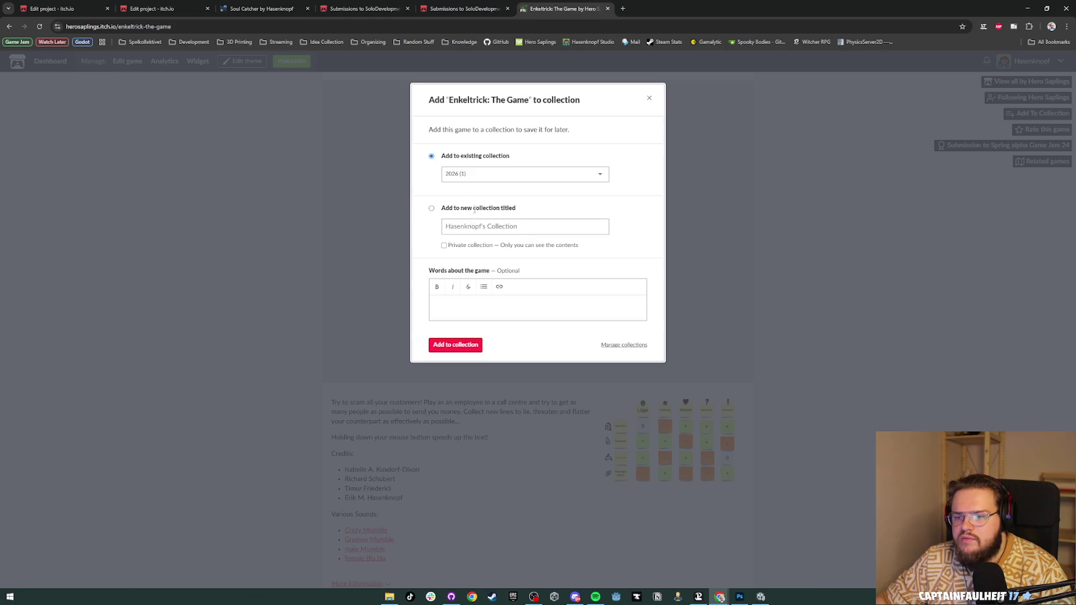
left_click(465, 228)
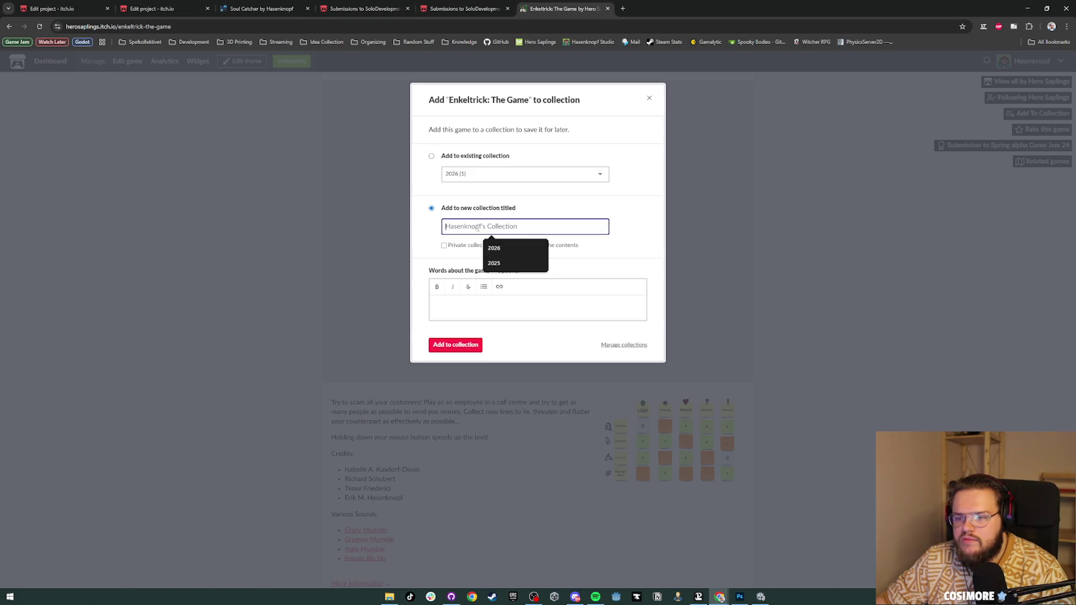
type("2024")
left_click(557, 245)
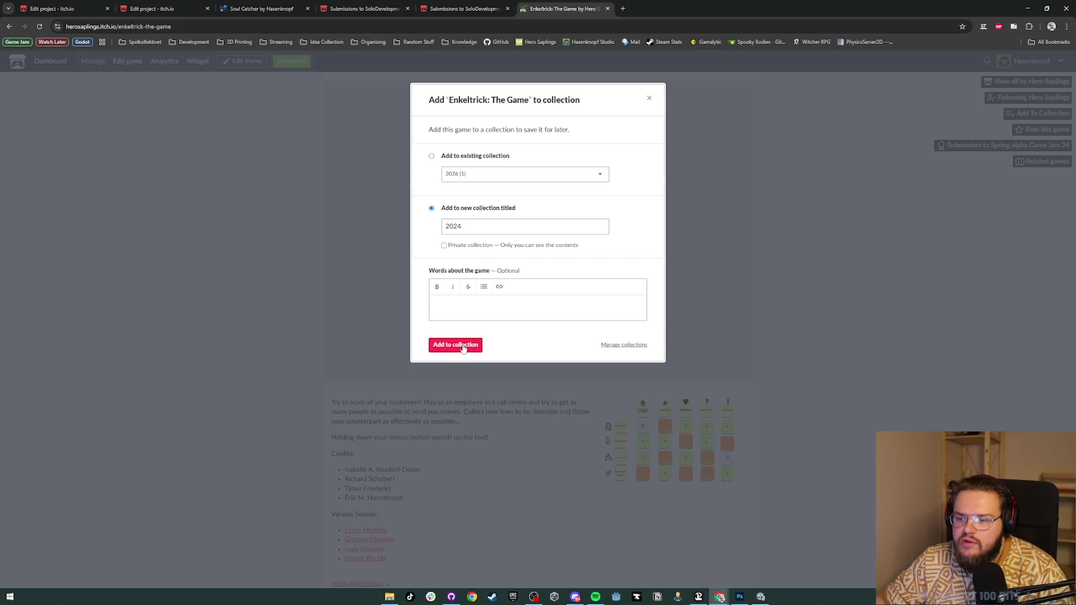
left_click(463, 346)
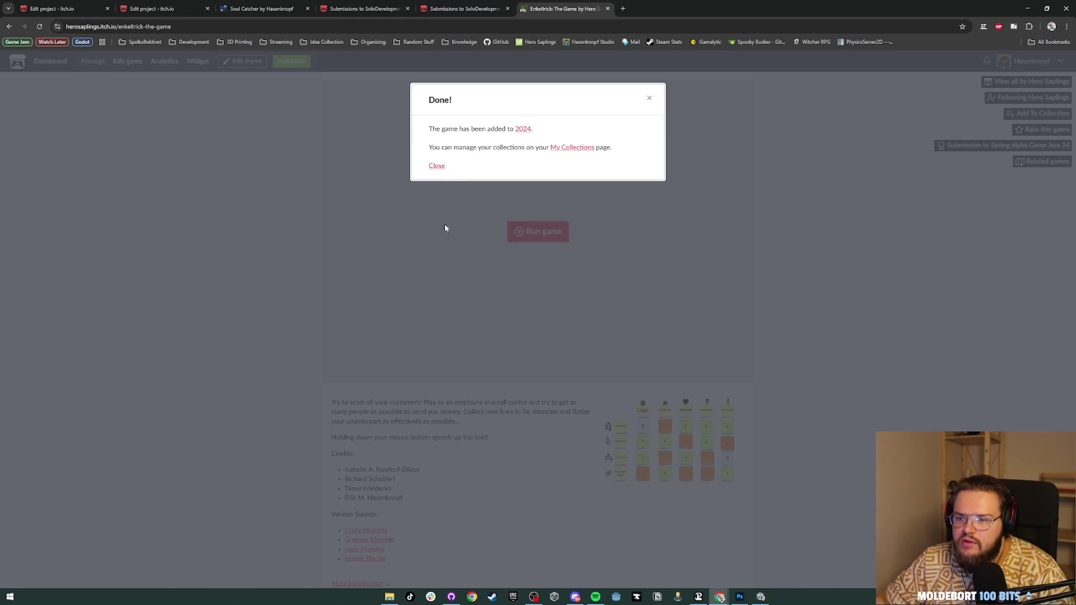
left_click(438, 166)
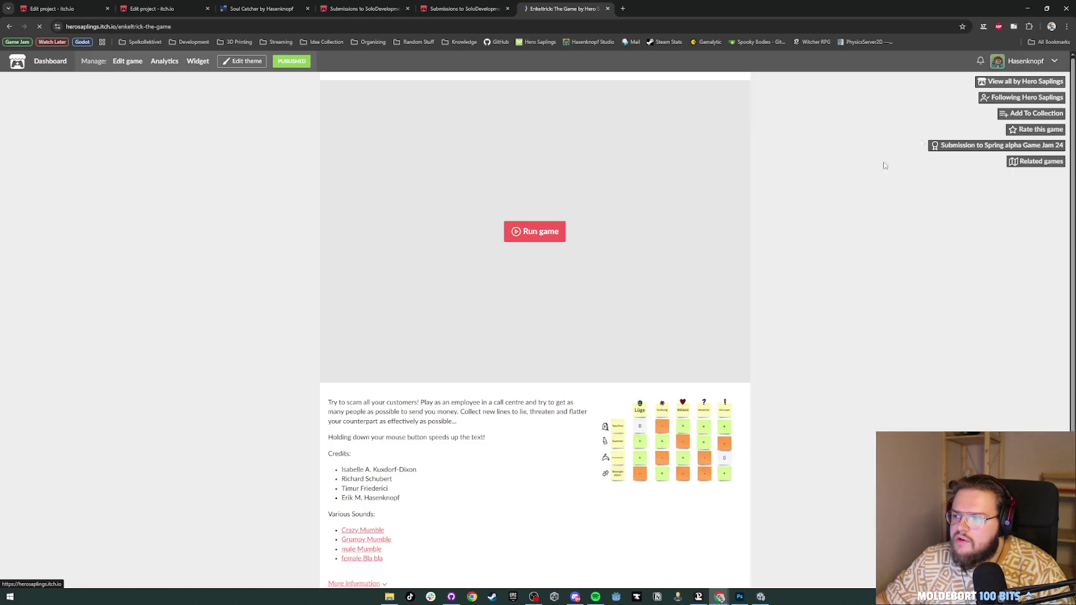
scroll(530, 272, "down", 15)
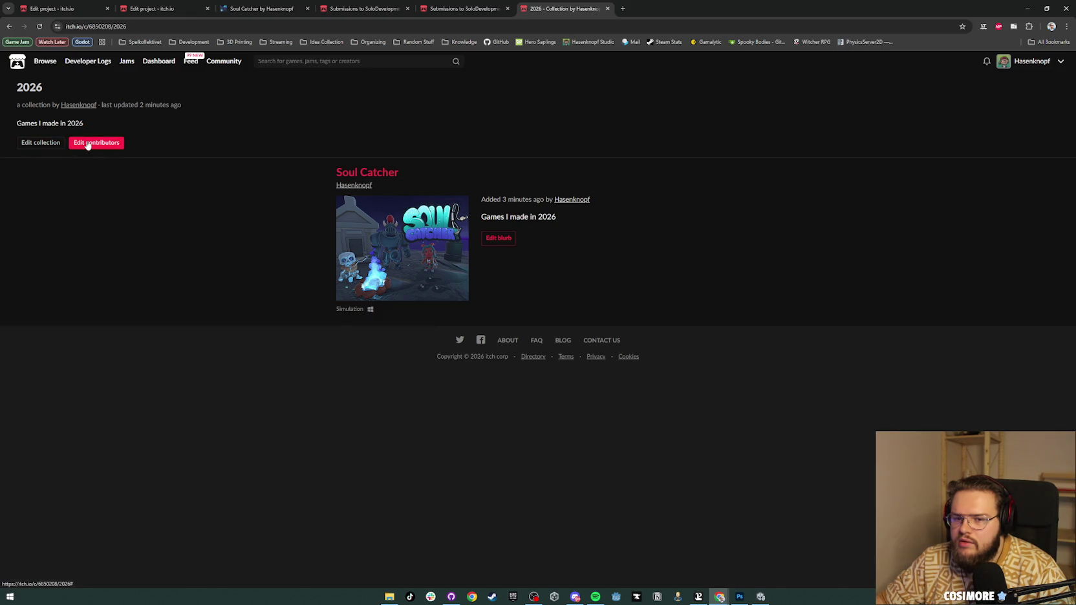
Step: Delete Soul Catcher's 'Games I made in 2026' blurb in the 2026 collection and save it empty
left_click(60, 144)
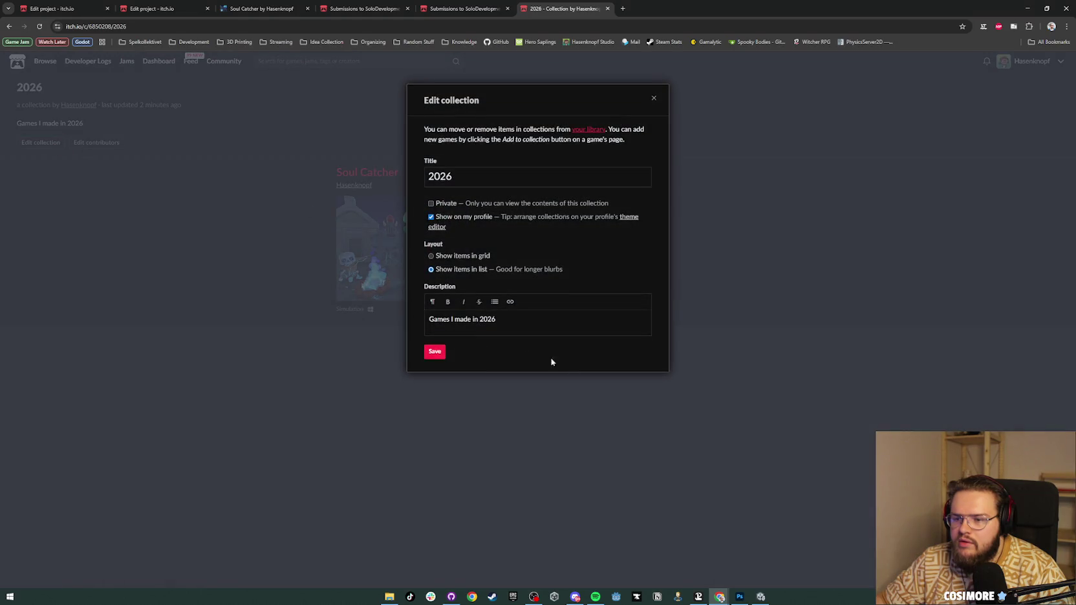
key("Escape")
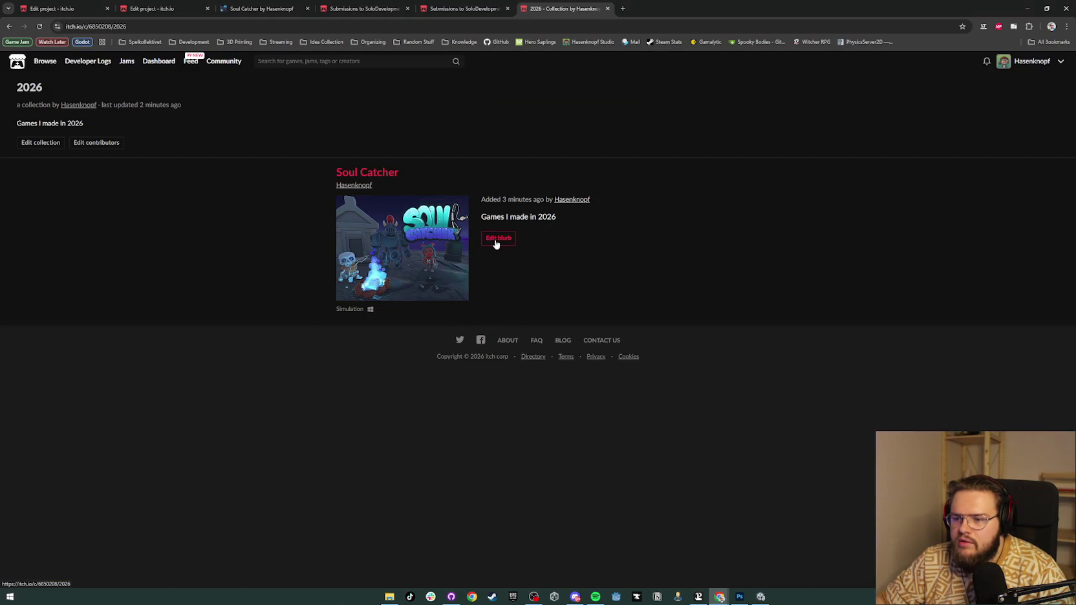
left_click(496, 239)
triple_click(534, 203)
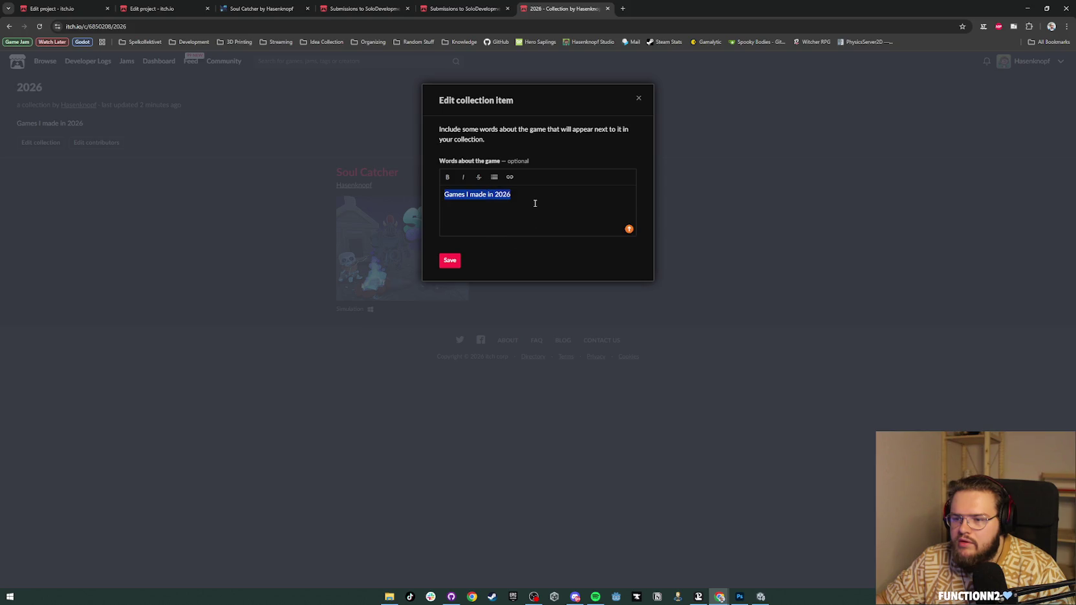
key("BackSpace")
left_click(449, 260)
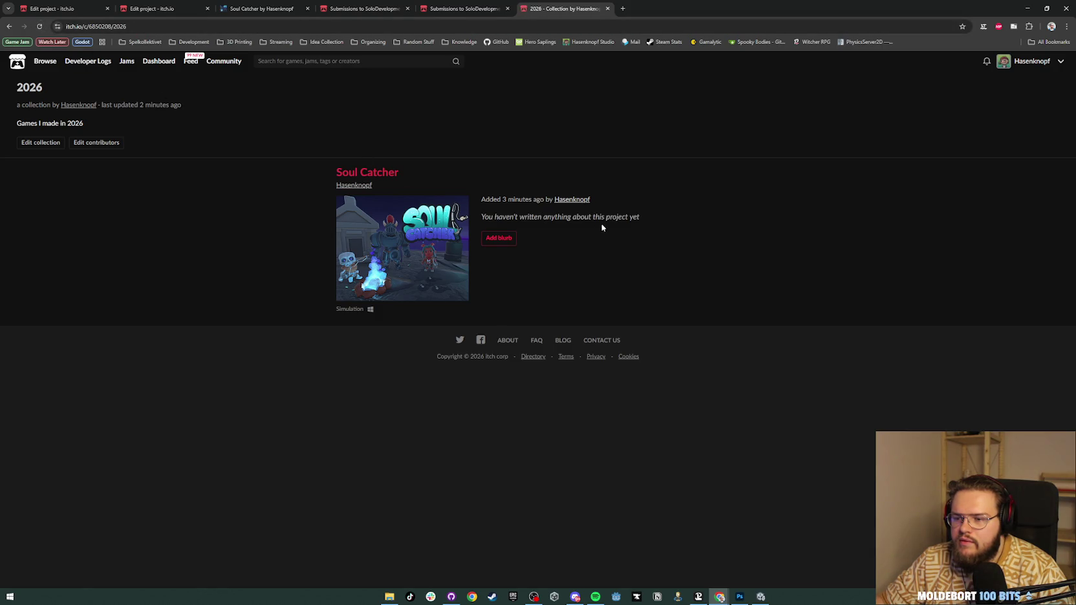
left_click(1033, 61)
Step: Browse the Cosmic Botanica: Secrets of the Celestial Plants page and its extra information
scroll(650, 253, "down", 4)
scroll(650, 254, "down", 2)
scroll(661, 232, "up", 1)
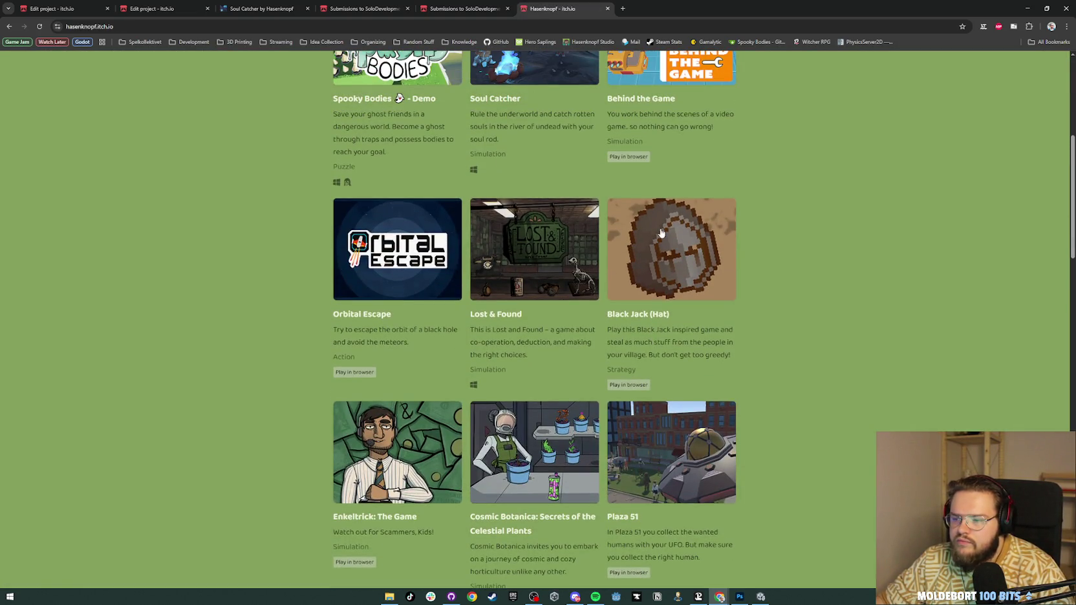
scroll(661, 233, "up", 2)
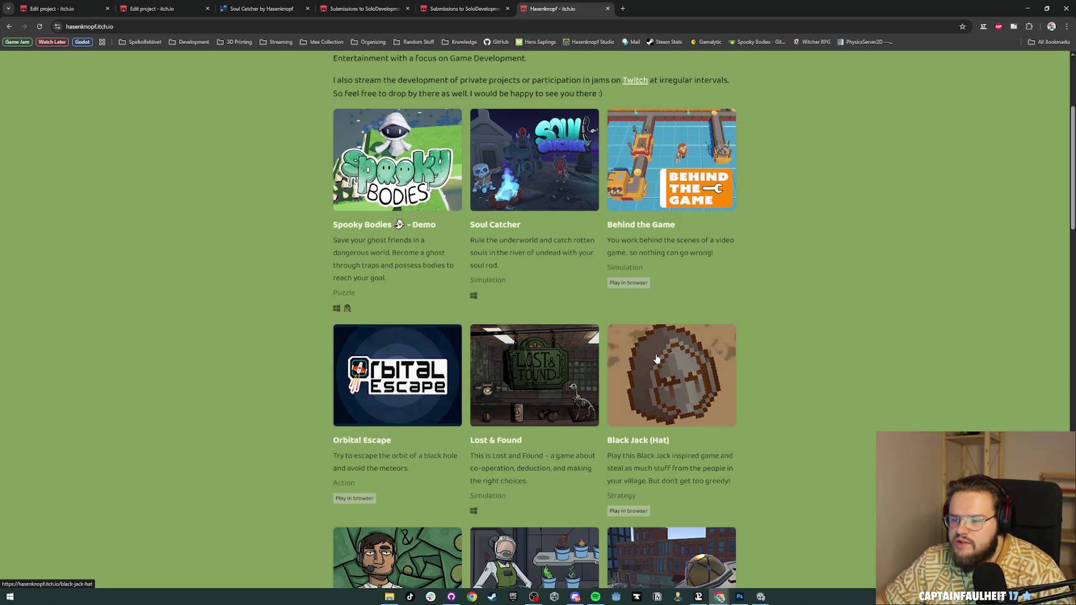
scroll(656, 358, "down", 3)
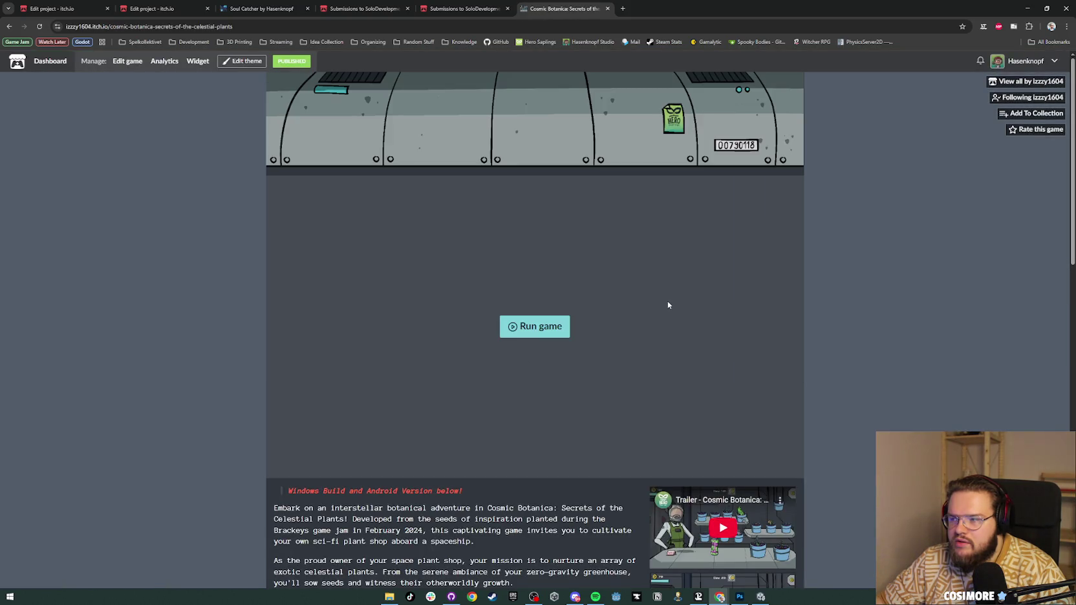
scroll(668, 304, "down", 15)
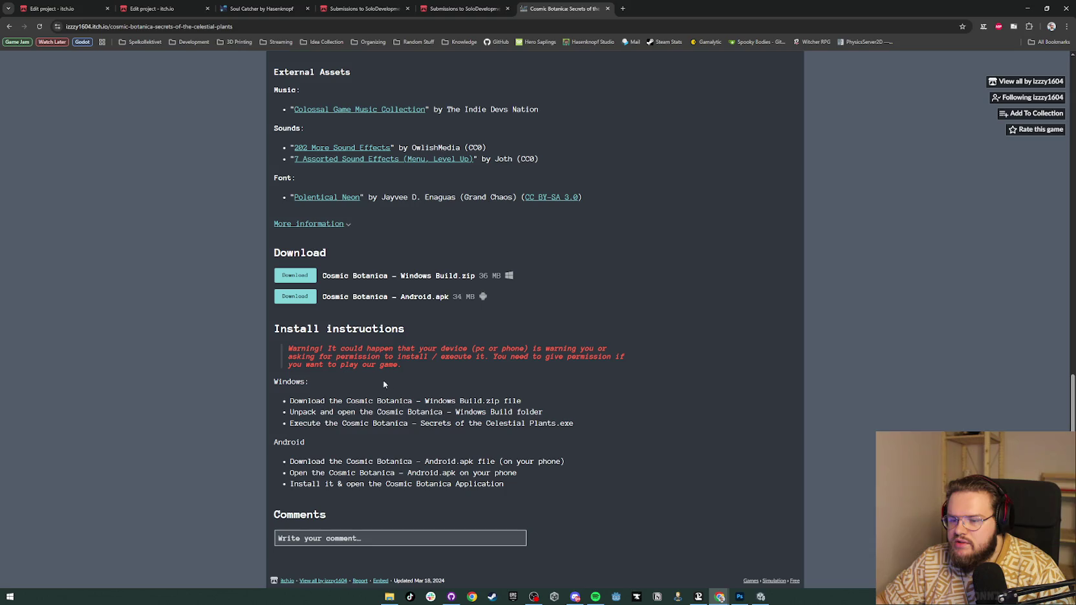
left_click(309, 224)
left_click(309, 224)
scroll(895, 212, "up", 4)
scroll(895, 212, "up", 3)
Step: Add Cosmic Botanica to the existing 2024 collection
left_click(1031, 113)
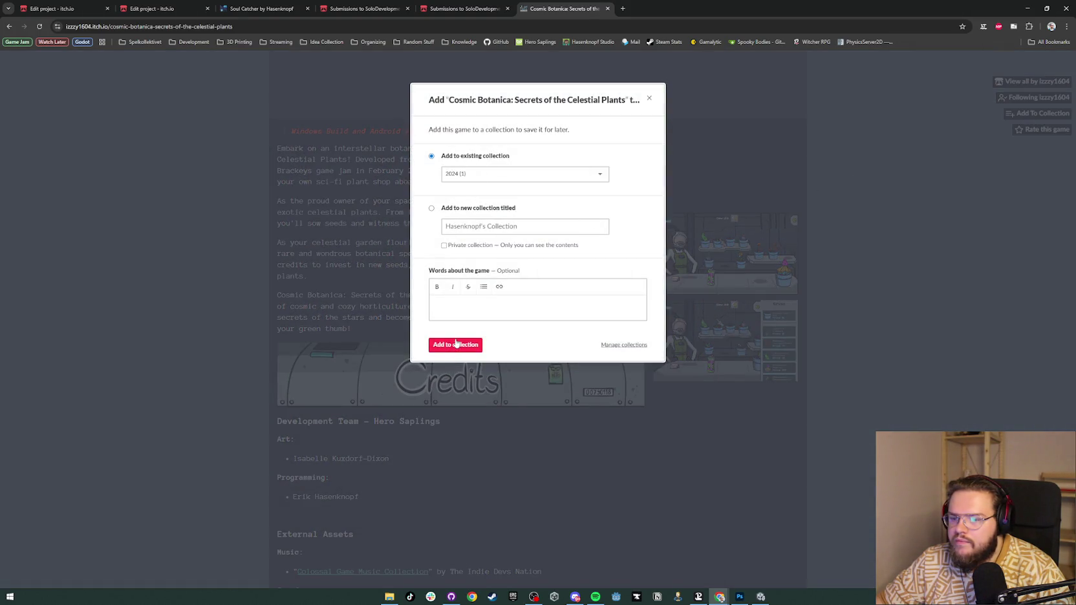
left_click(456, 343)
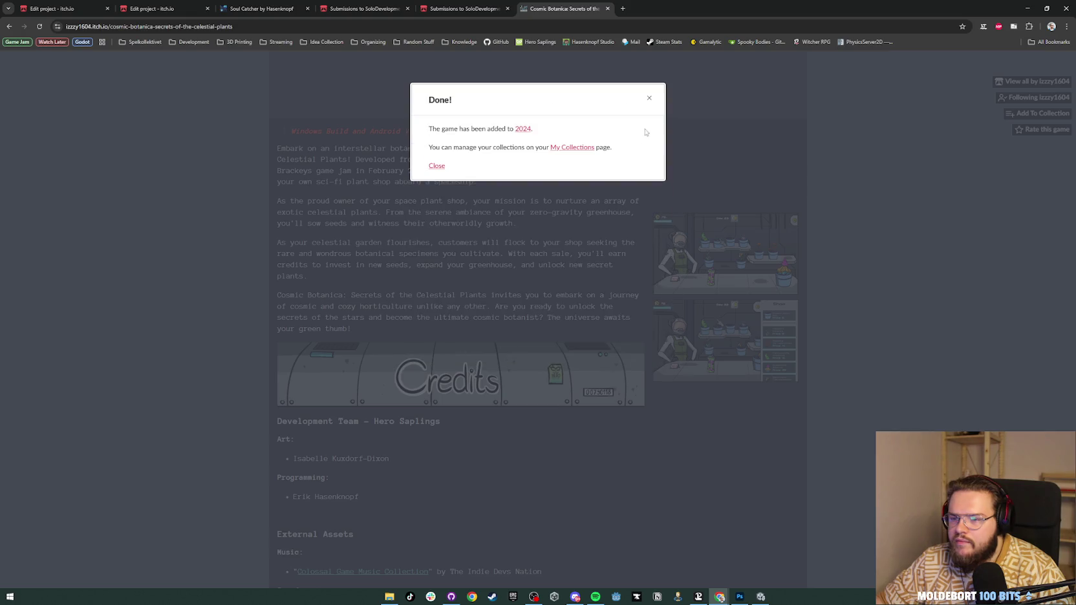
left_click(650, 98)
scroll(655, 167, "up", 5)
Step: Go back to the Hasenknopf profile and open the Plaza 51 game page
left_click(1037, 62)
scroll(668, 328, "down", 5)
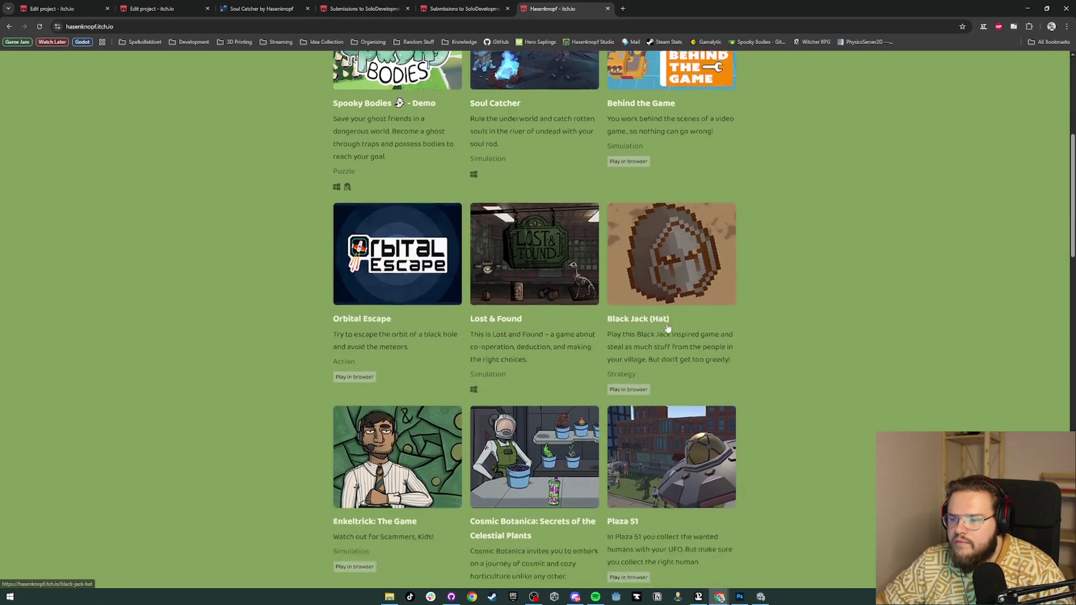
scroll(668, 328, "down", 1)
scroll(656, 179, "down", 3)
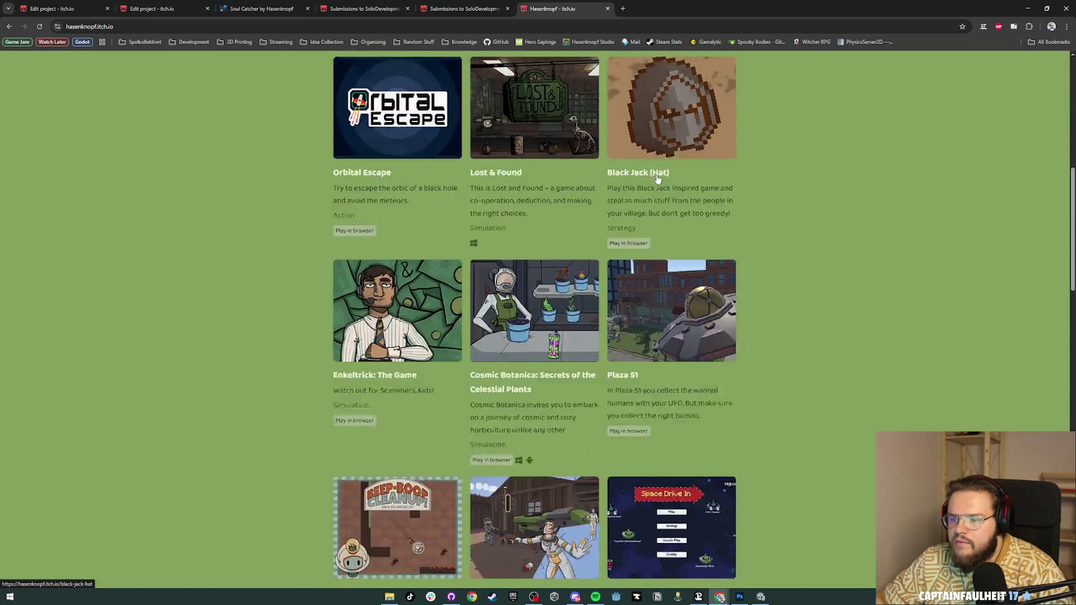
left_click(653, 8)
scroll(363, 483, "down", 3)
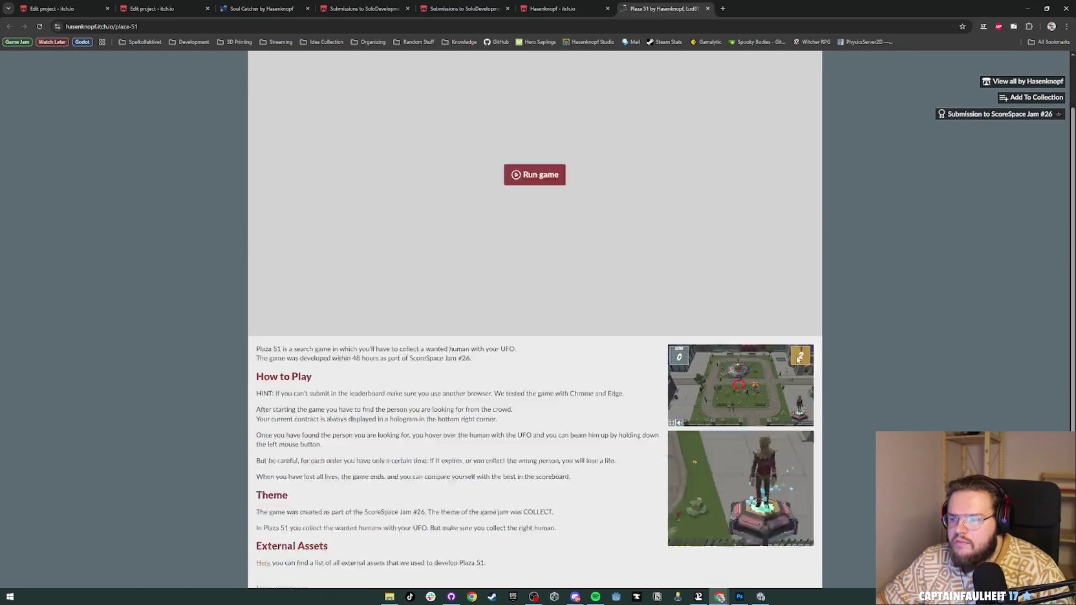
left_click(292, 490)
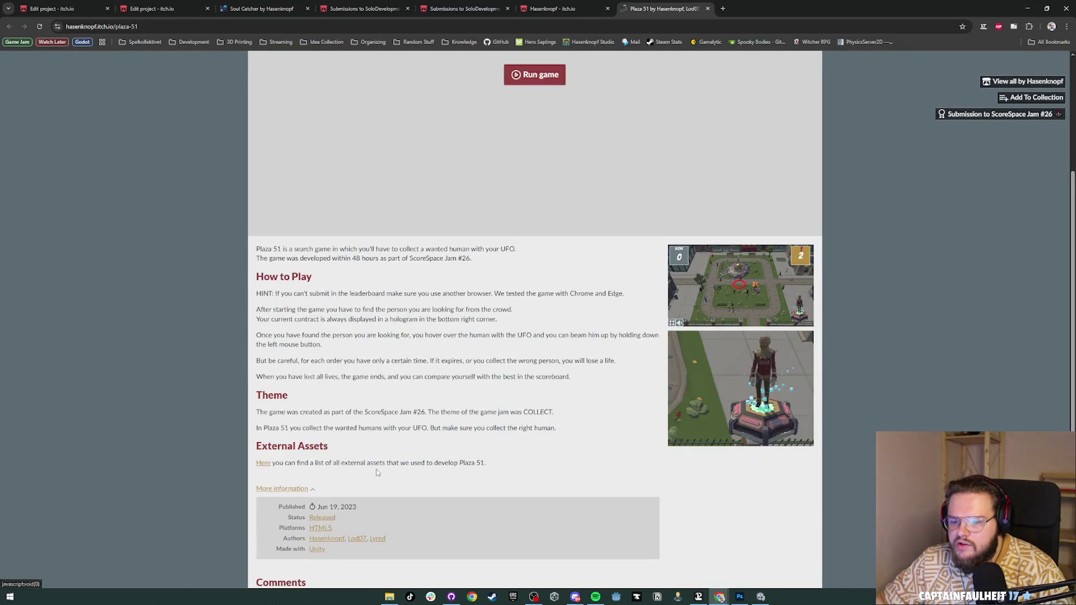
left_click(312, 490)
Step: Add Plaza 51 to a newly created collection titled 2023
left_click(1031, 97)
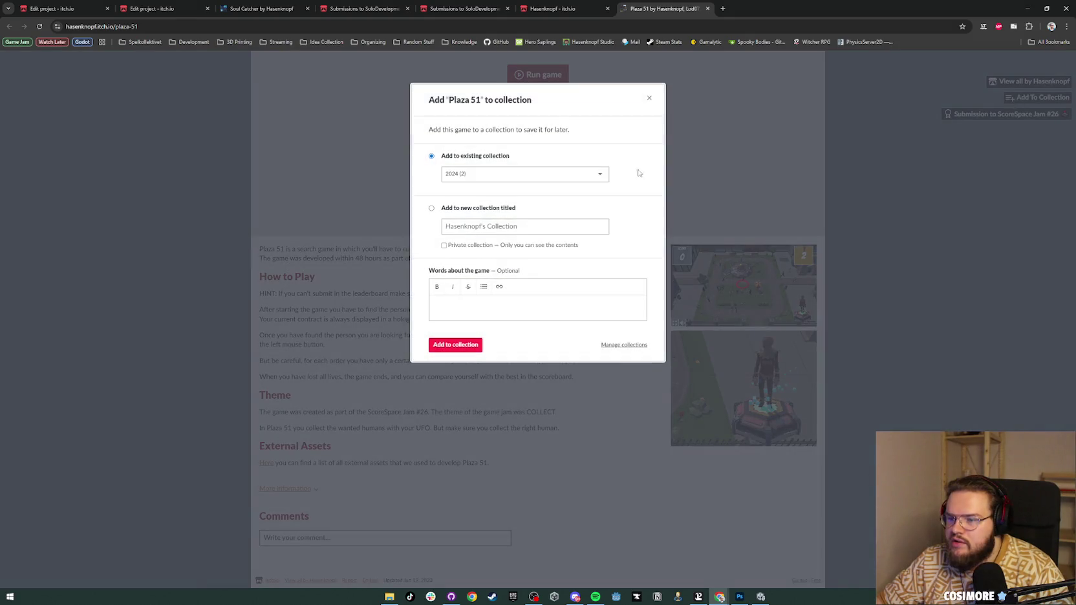
left_click(466, 226)
type("2024")
key("BackSpace")
type("3")
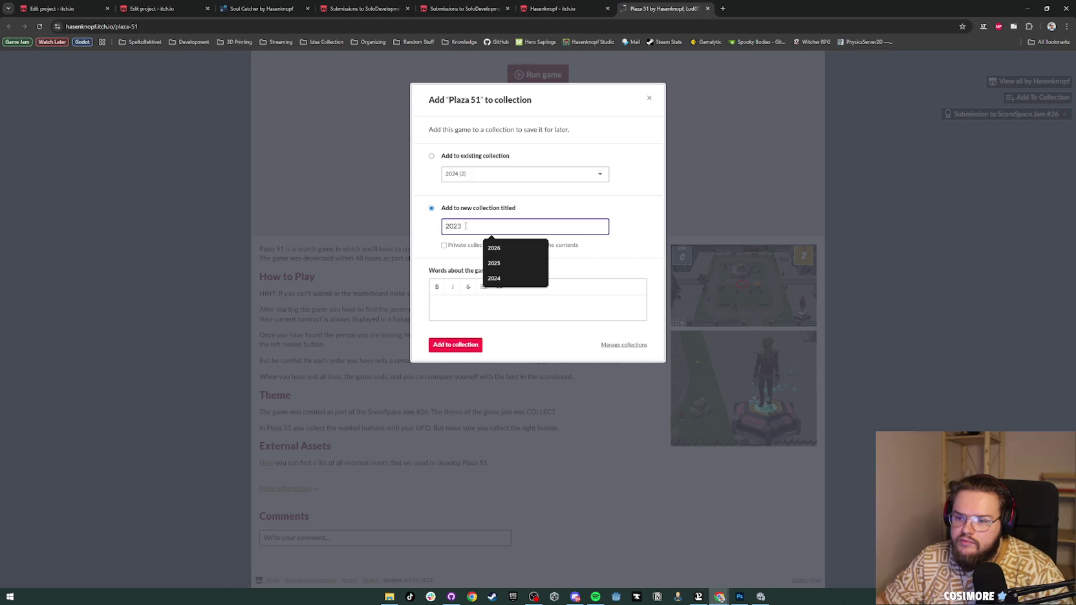
left_click(607, 251)
left_click(461, 349)
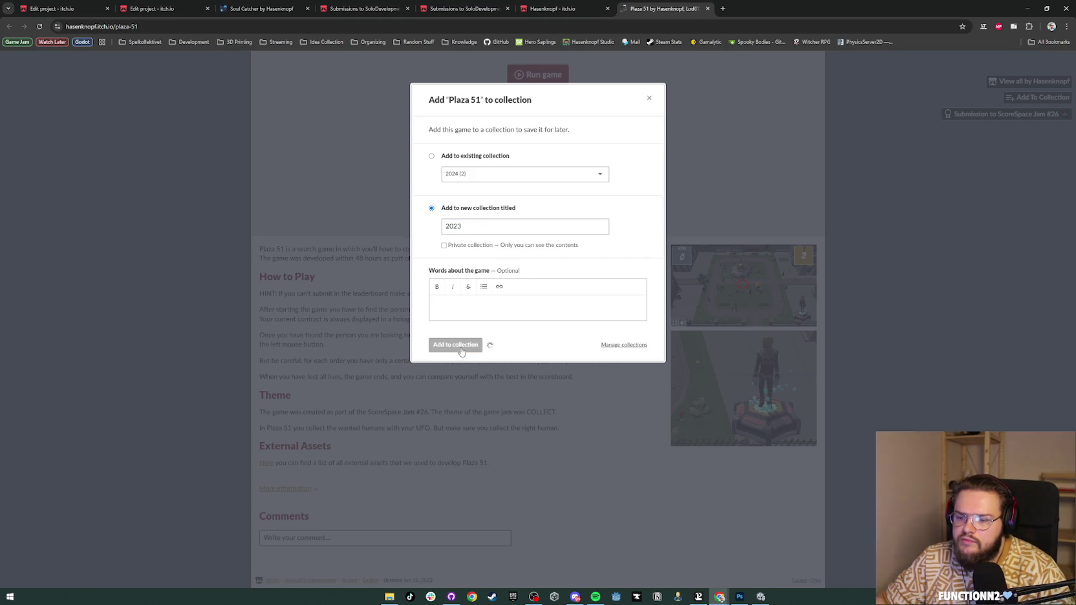
left_click(649, 98)
scroll(981, 123, "up", 3)
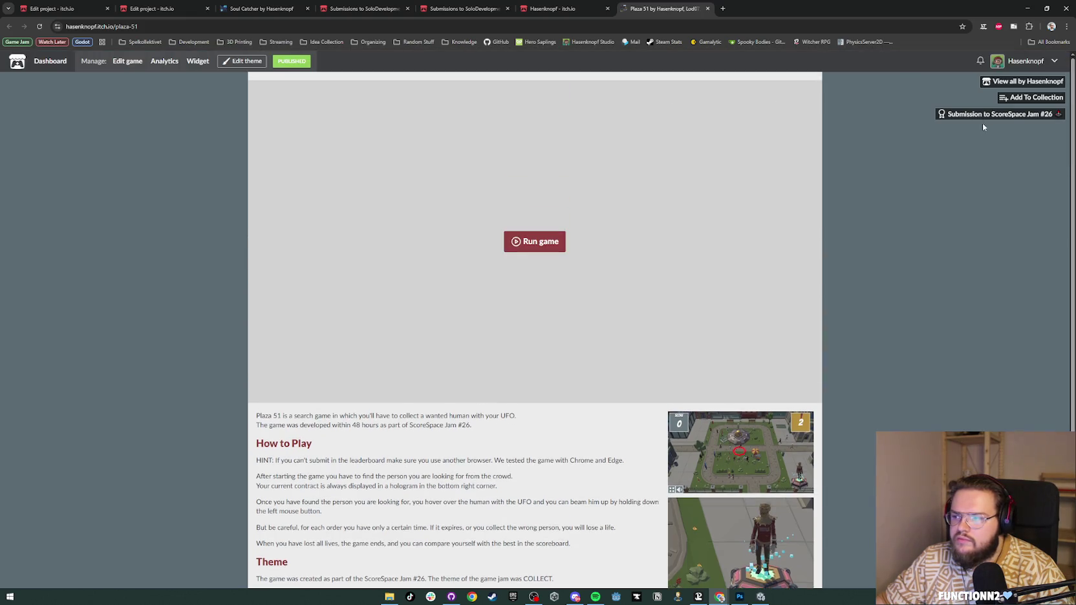
left_click(1022, 81)
Step: In the theme editor, show the 2024 collection on the profile and place it after 2025
scroll(623, 294, "down", 15)
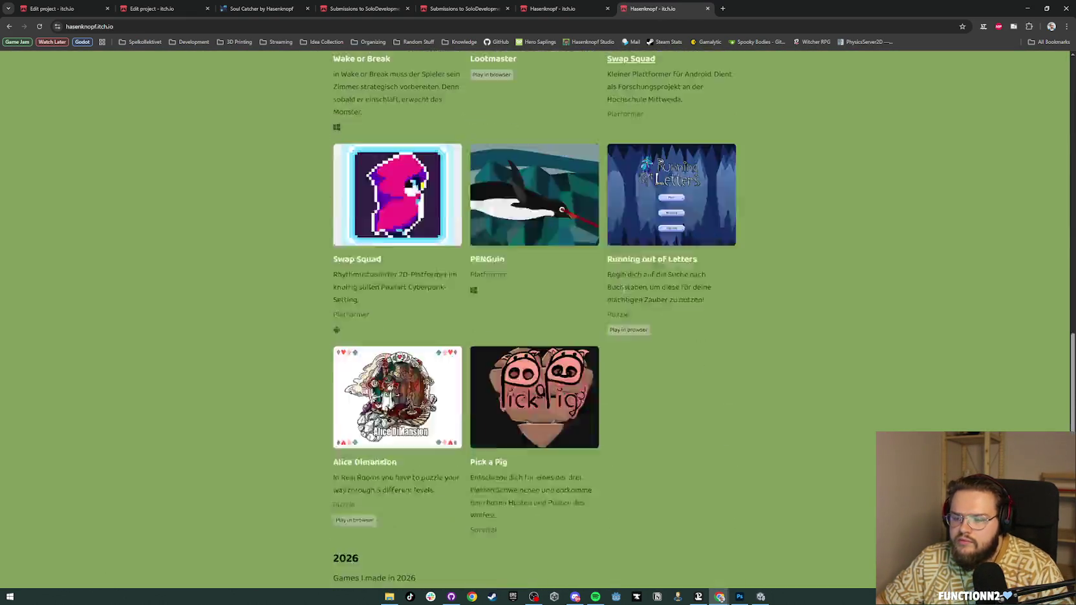
scroll(622, 294, "up", 4)
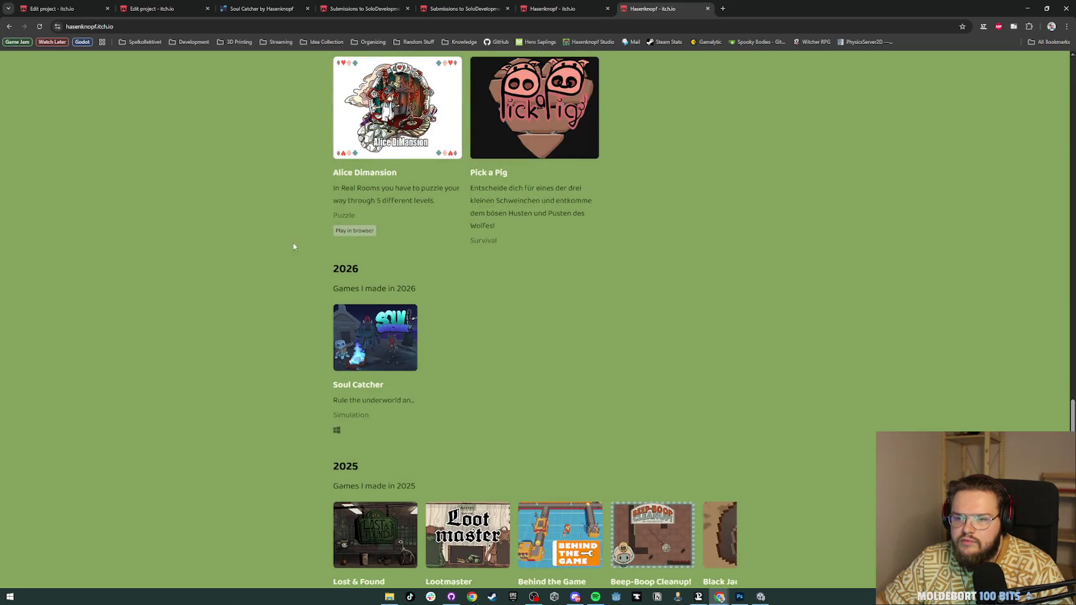
scroll(245, 237, "up", 8)
left_click(172, 61)
scroll(38, 439, "down", 5)
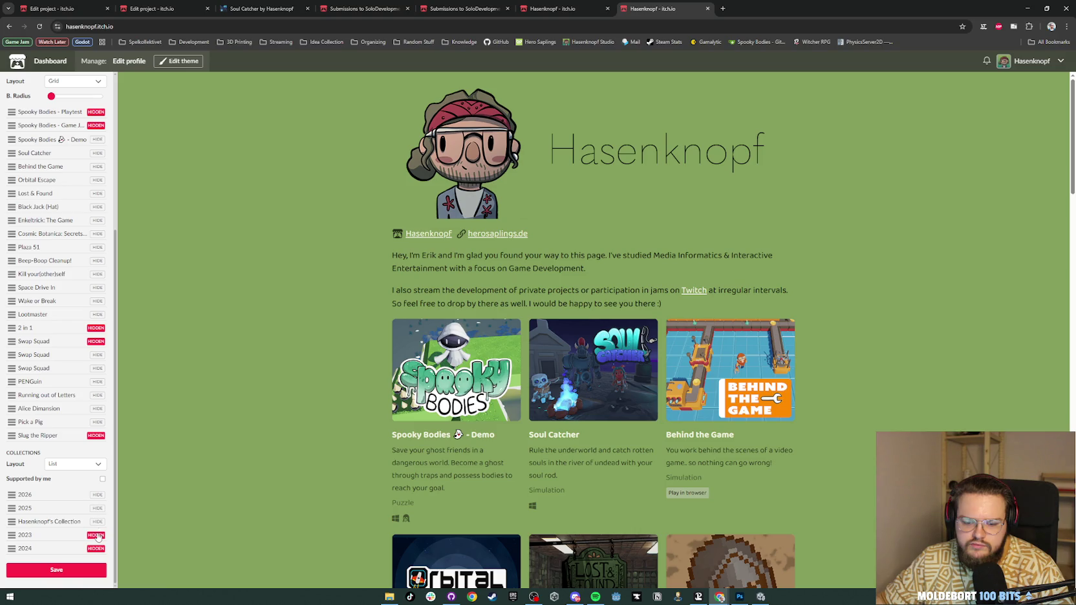
left_click(95, 548)
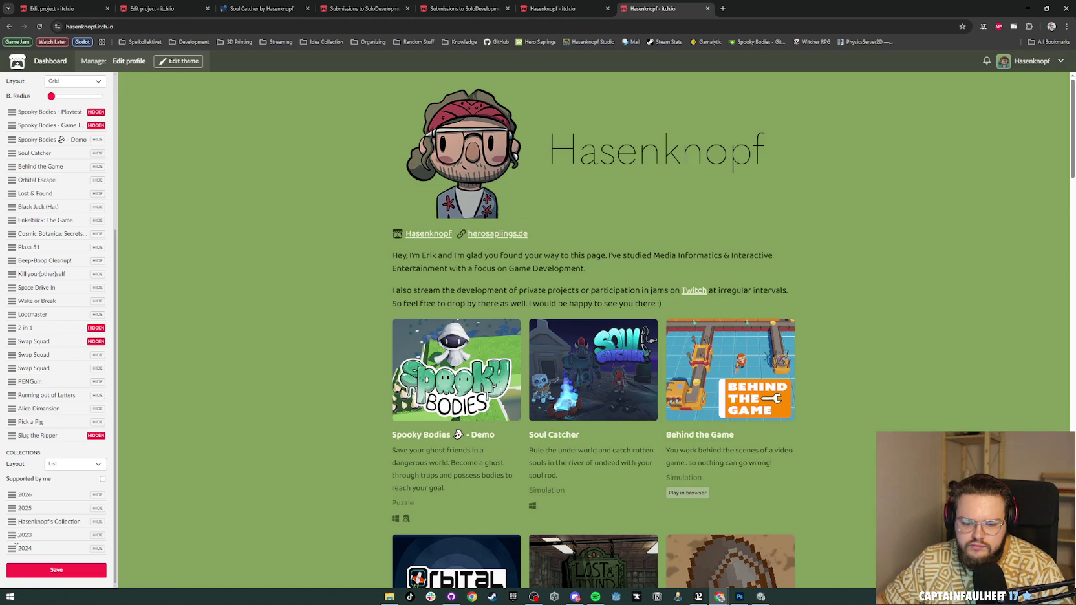
mouse_move(12, 548)
left_mouse_down()
mouse_move(11, 527)
mouse_move(10, 547)
left_mouse_up()
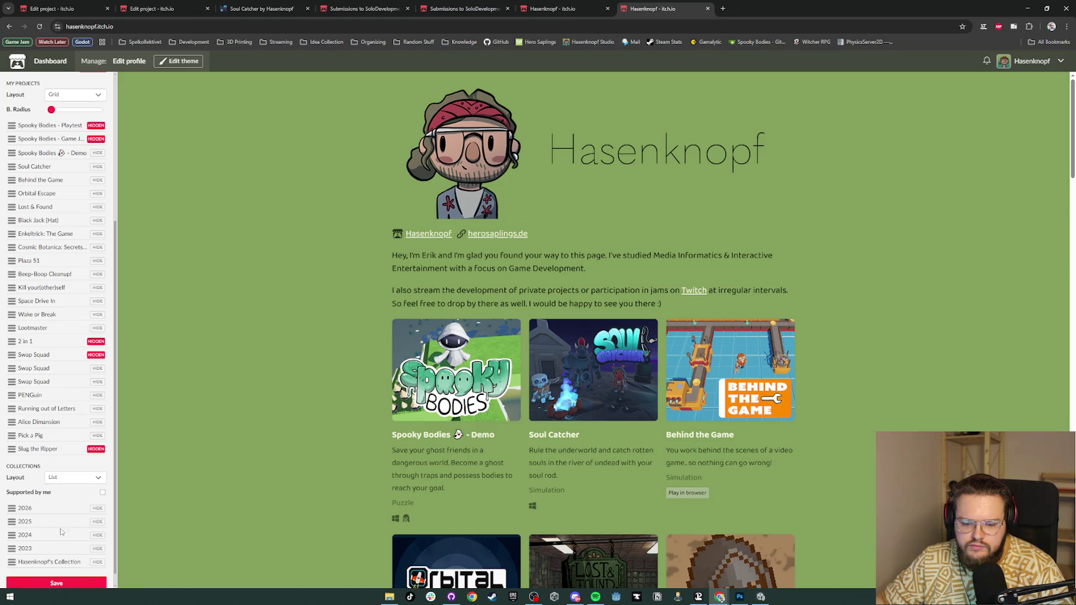
Step: Set the collections layout to grid and save the profile theme
scroll(74, 516, "down", 1)
left_click(72, 464)
left_click(66, 485)
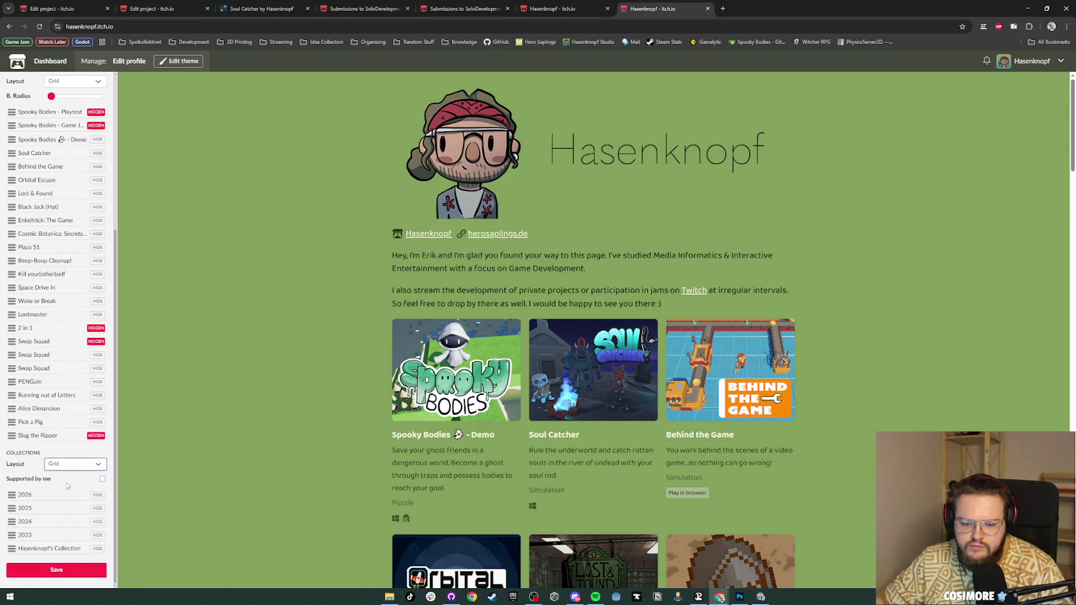
left_click(56, 572)
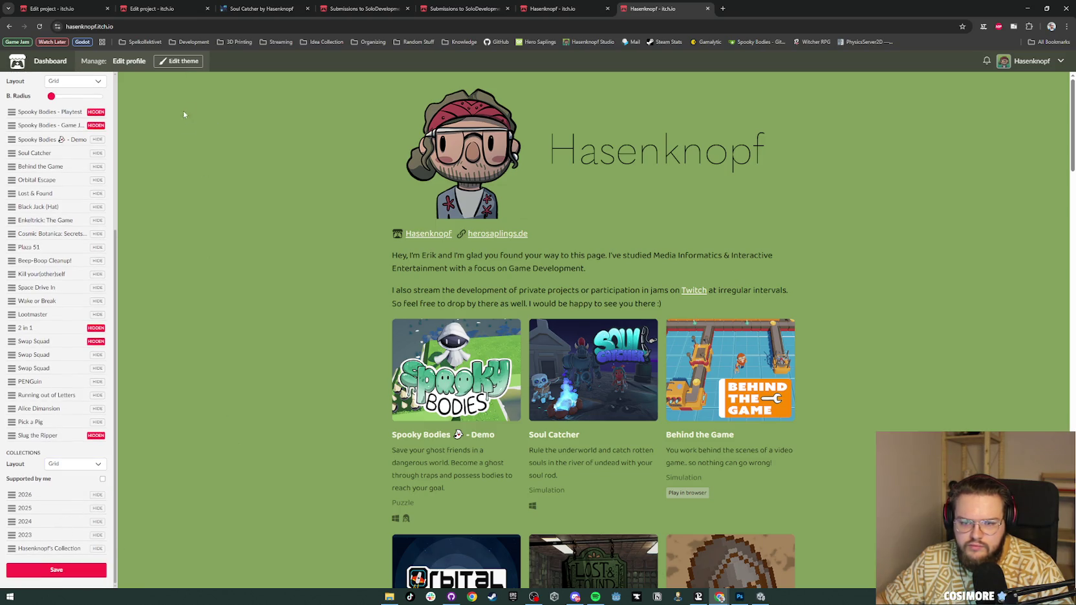
scroll(260, 331, "down", 15)
scroll(290, 325, "down", 4)
scroll(290, 325, "up", 10)
scroll(296, 315, "up", 15)
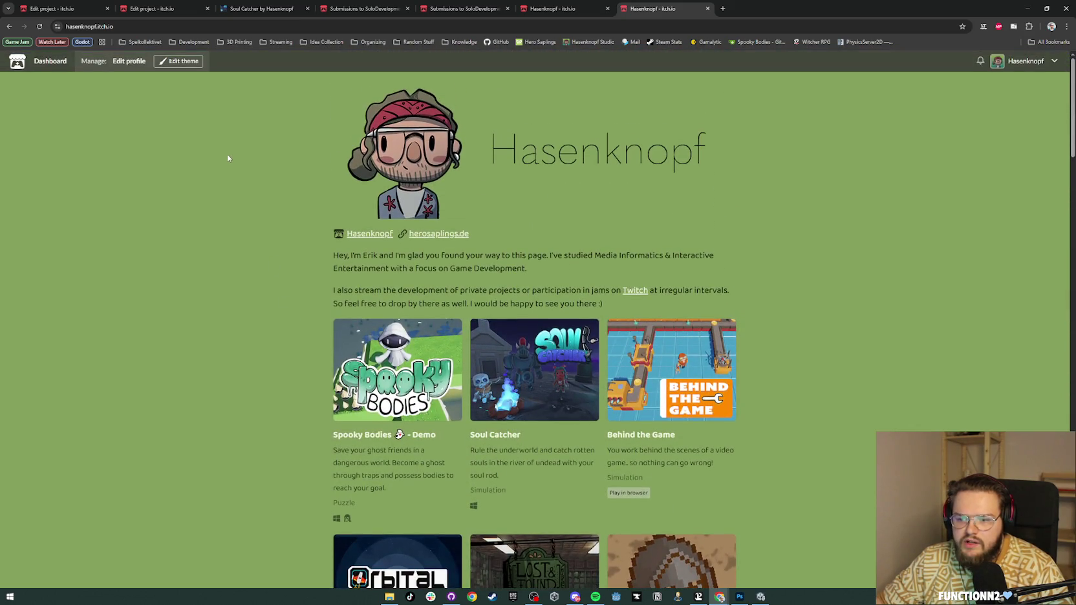
Step: Hide Soul Catcher, Behind the Game, Orbital Escape, Lost & Found, Black Jack, Enkeltrick, Cosmic Botanica and Plaza 51 from the grid
left_click(180, 62)
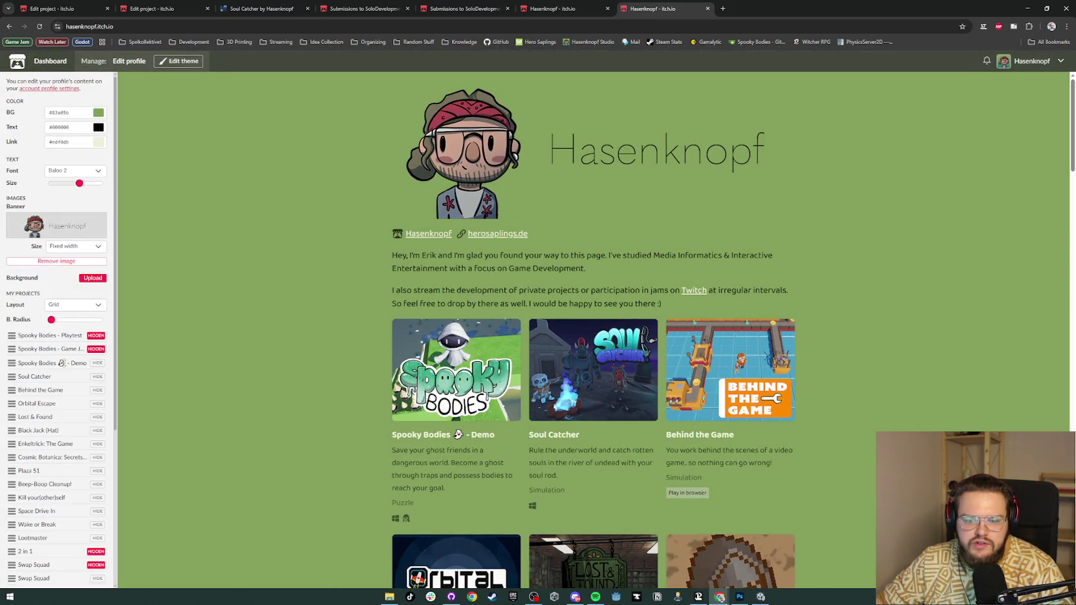
scroll(89, 334, "down", 1)
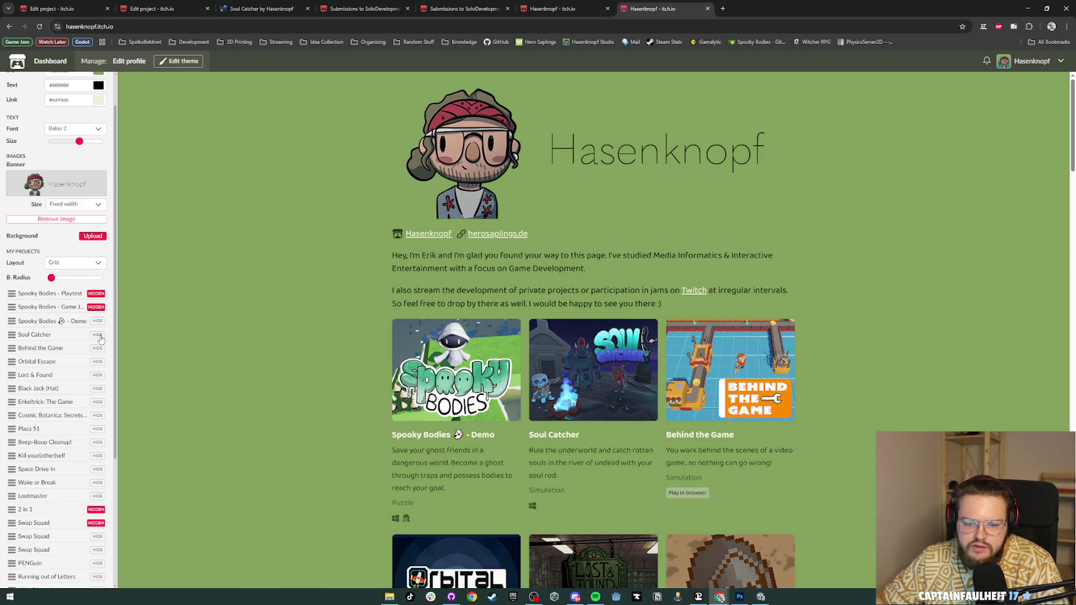
left_click(97, 335)
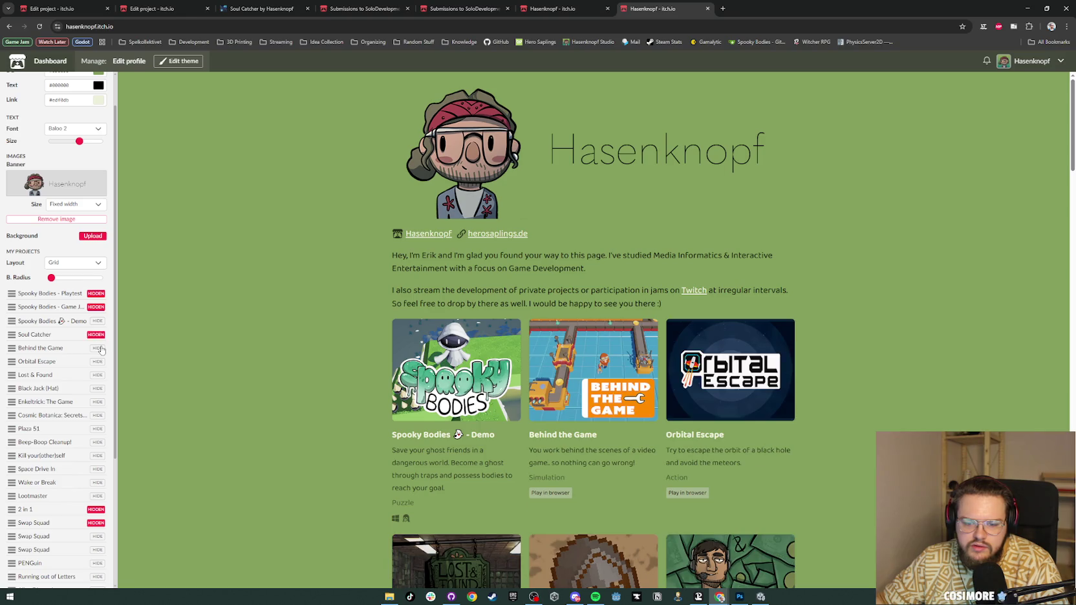
left_click(97, 348)
left_click(98, 362)
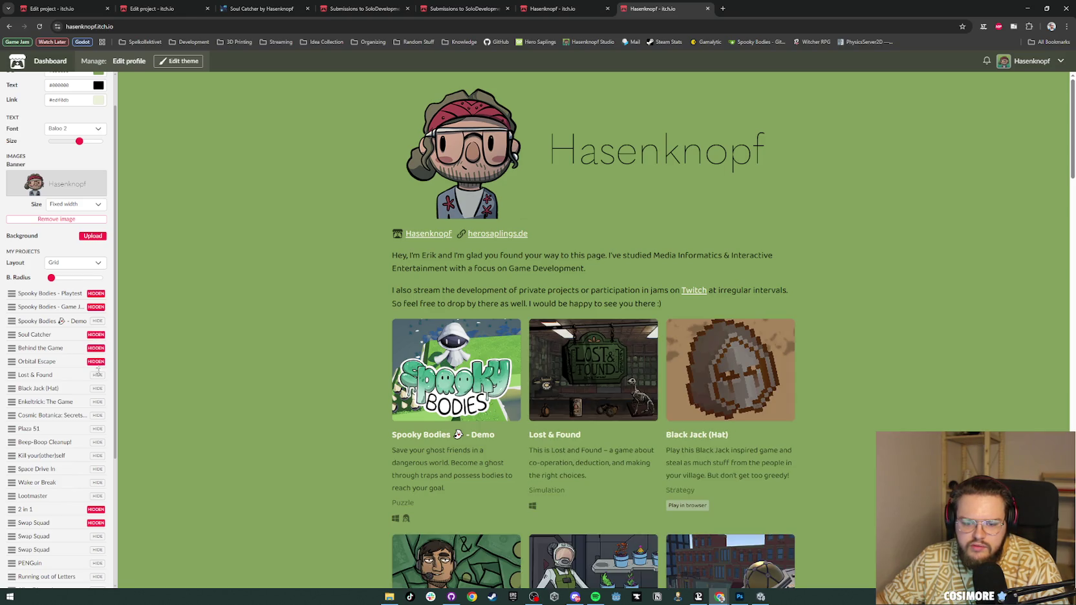
left_click(97, 376)
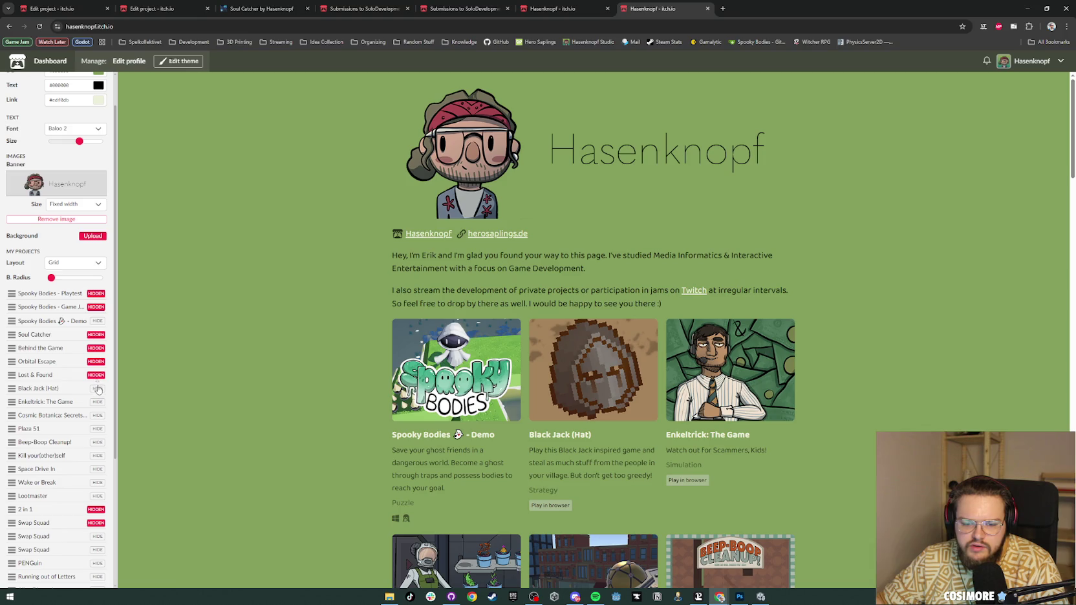
left_click(97, 388)
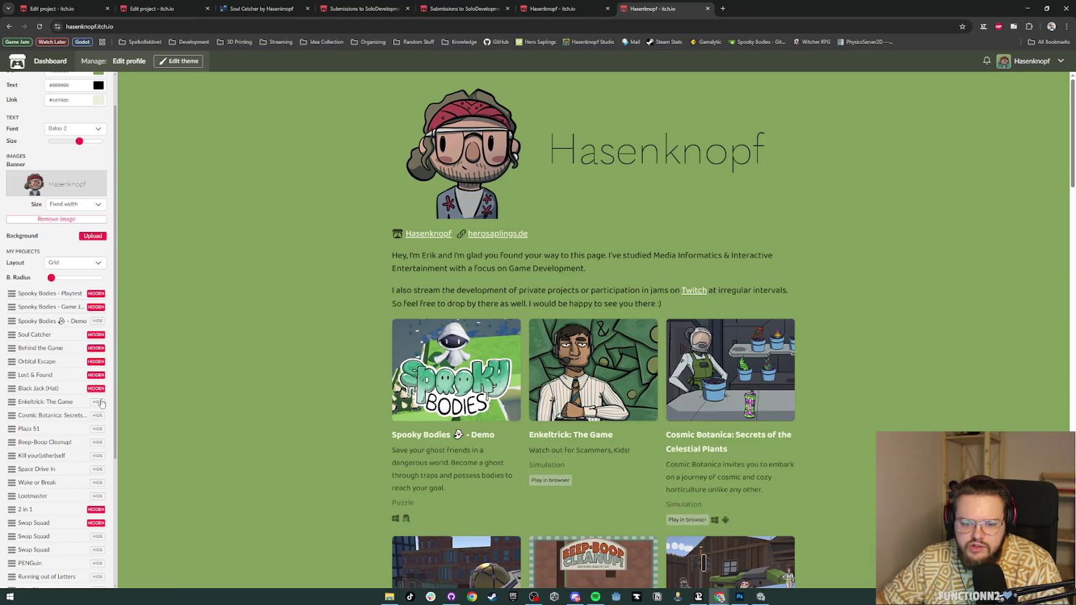
left_click(96, 402)
left_click(98, 416)
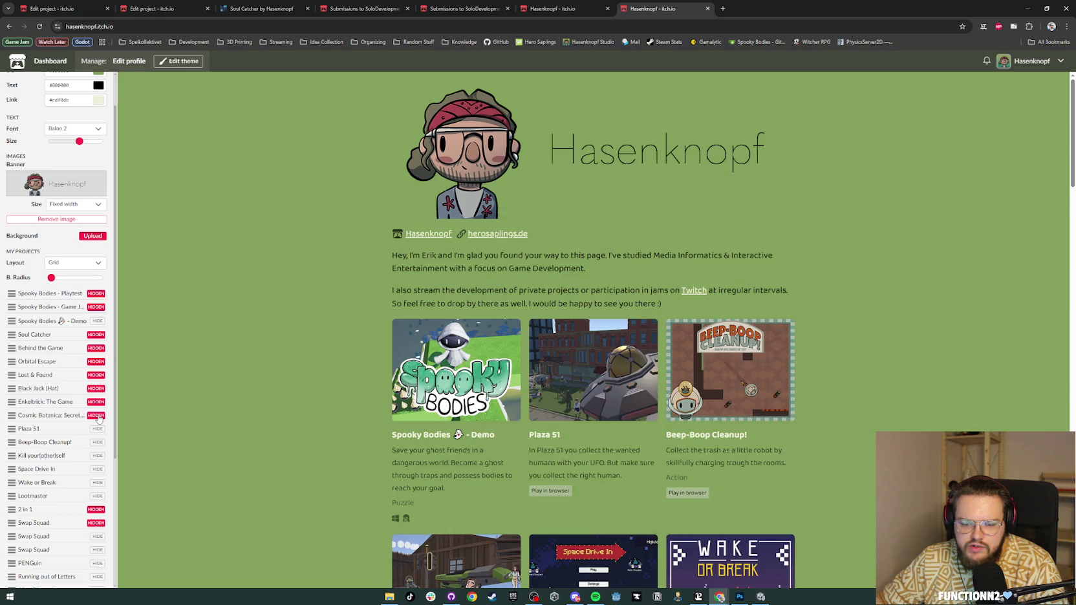
left_click(97, 429)
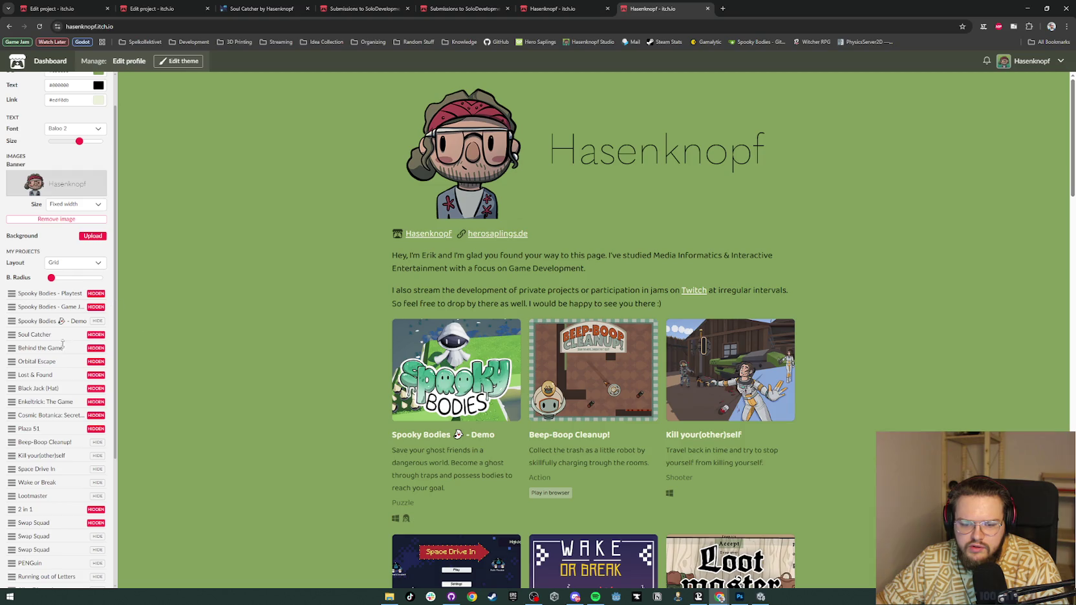
Step: Also hide Beep-Boop Cleanup! from the main grid, then open Kill your(other)self
scroll(71, 373, "down", 2)
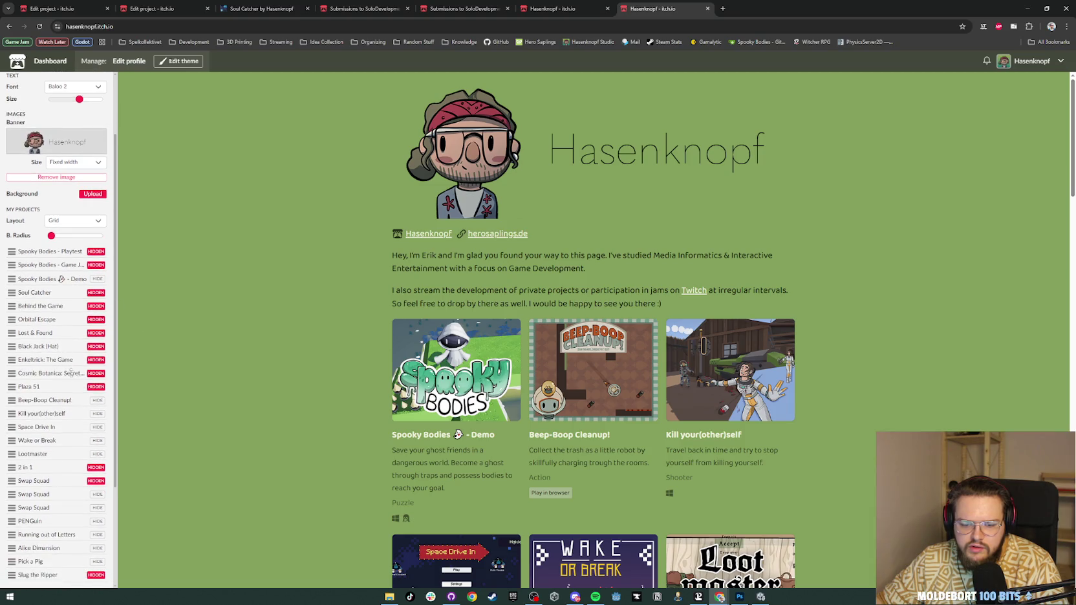
left_click(98, 400)
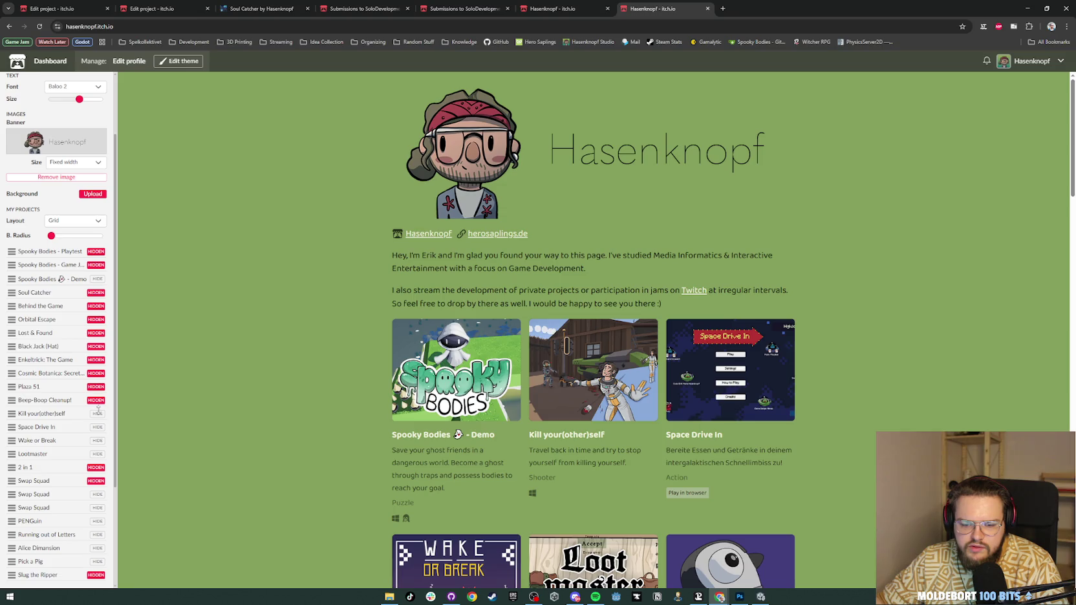
scroll(247, 390, "down", 15)
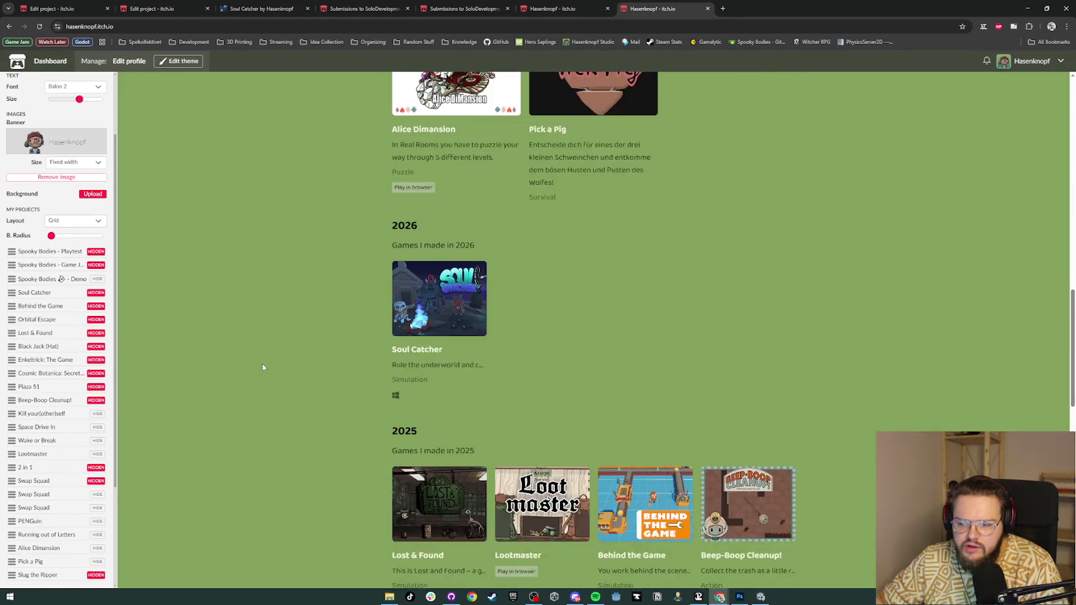
scroll(263, 363, "down", 7)
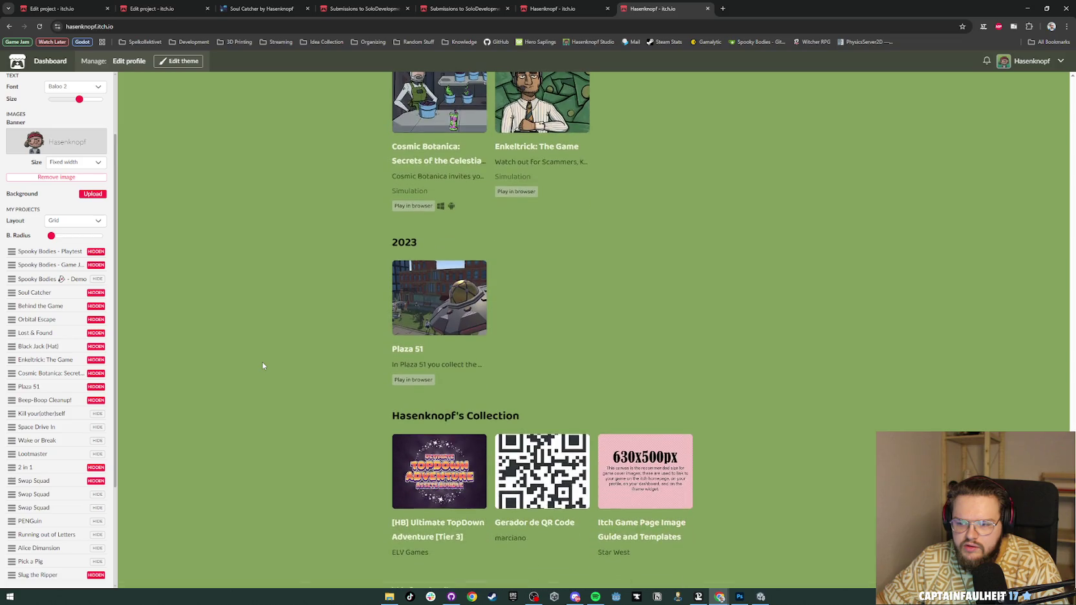
scroll(263, 366, "down", 2)
scroll(254, 335, "up", 5)
scroll(254, 335, "up", 4)
scroll(58, 517, "down", 2)
left_click(64, 570)
scroll(338, 357, "up", 4)
scroll(361, 351, "down", 3)
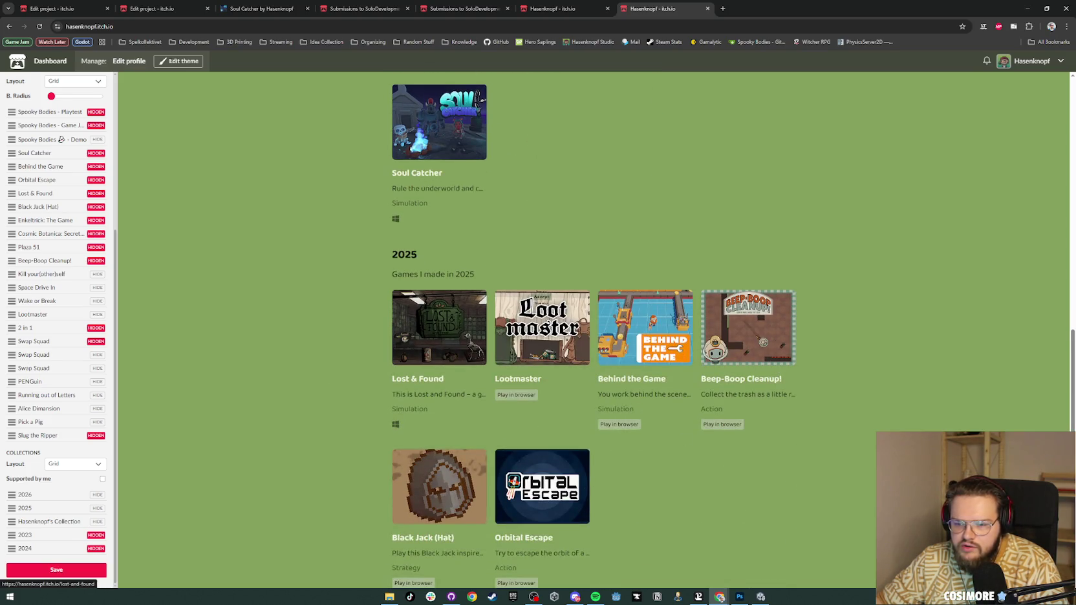
left_click(79, 279)
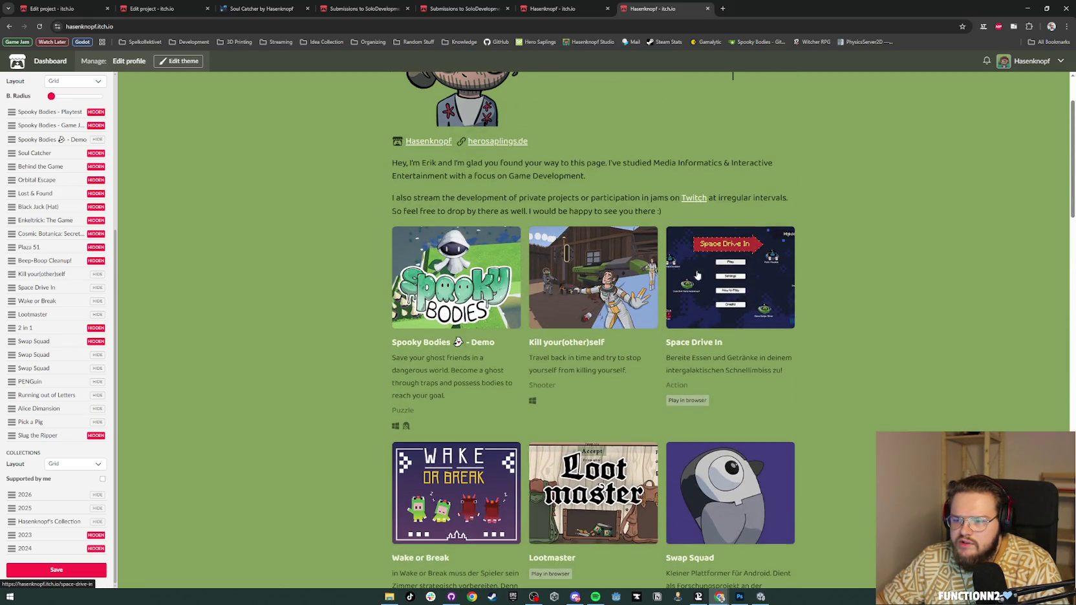
Step: Add Kill your(other)self to the existing 2023 collection and close its page
left_click(721, 5)
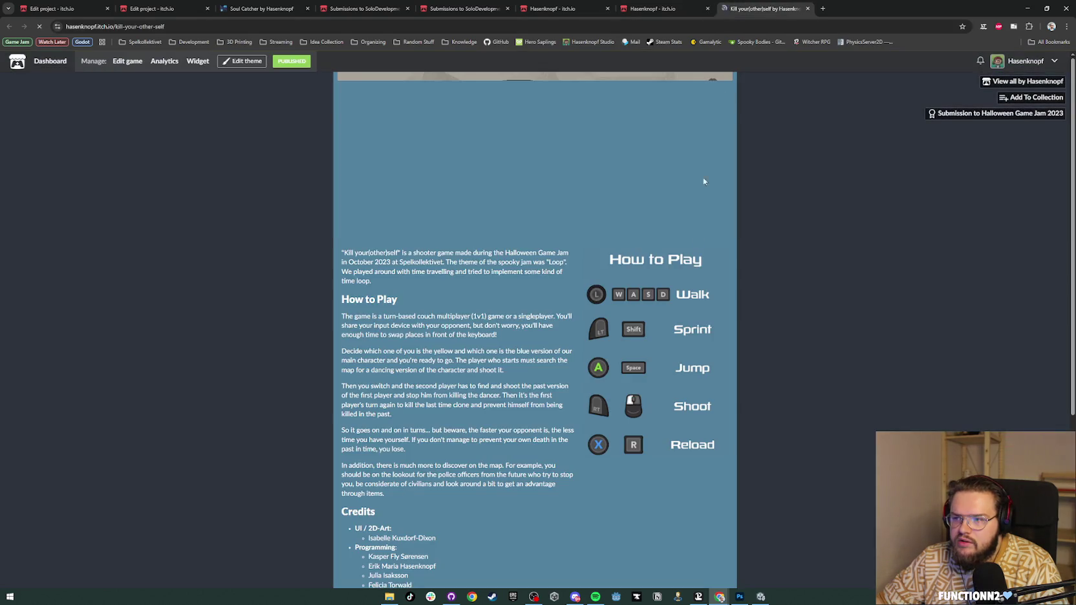
left_click(1019, 99)
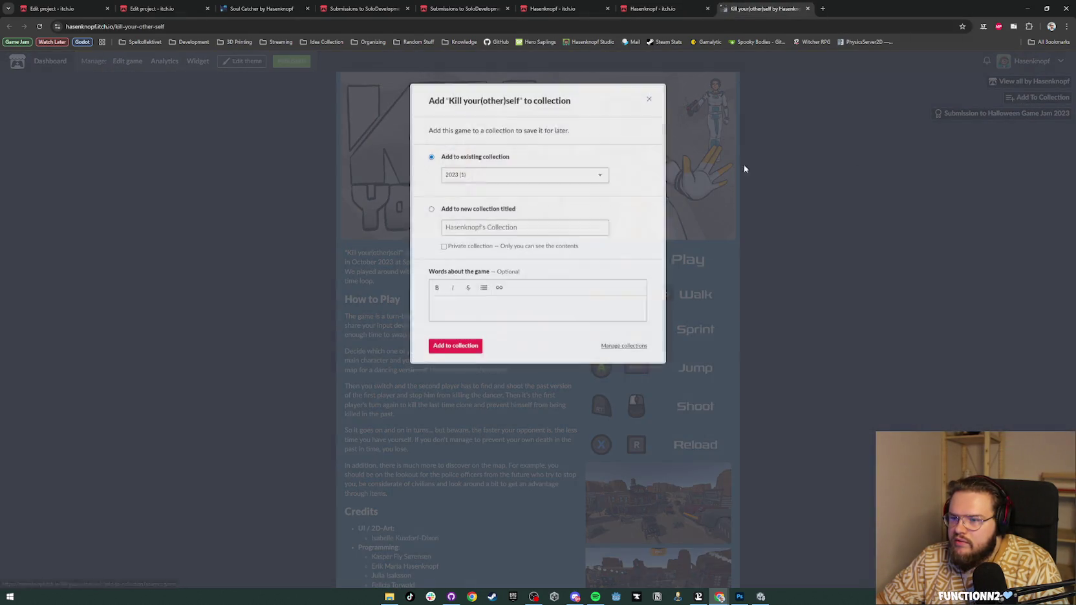
left_click(473, 175)
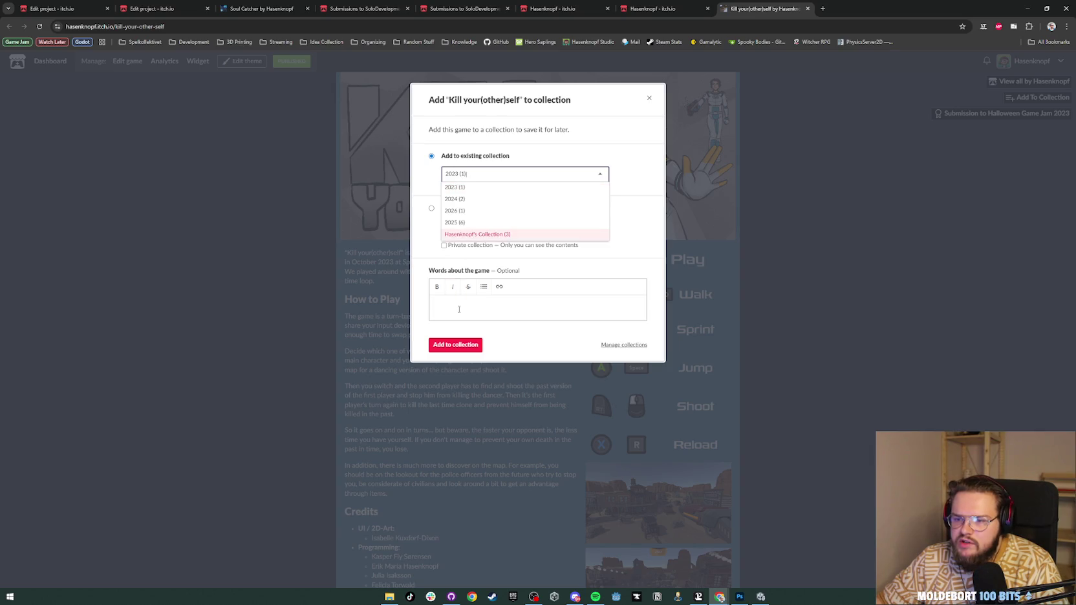
left_click(533, 338)
left_click(472, 346)
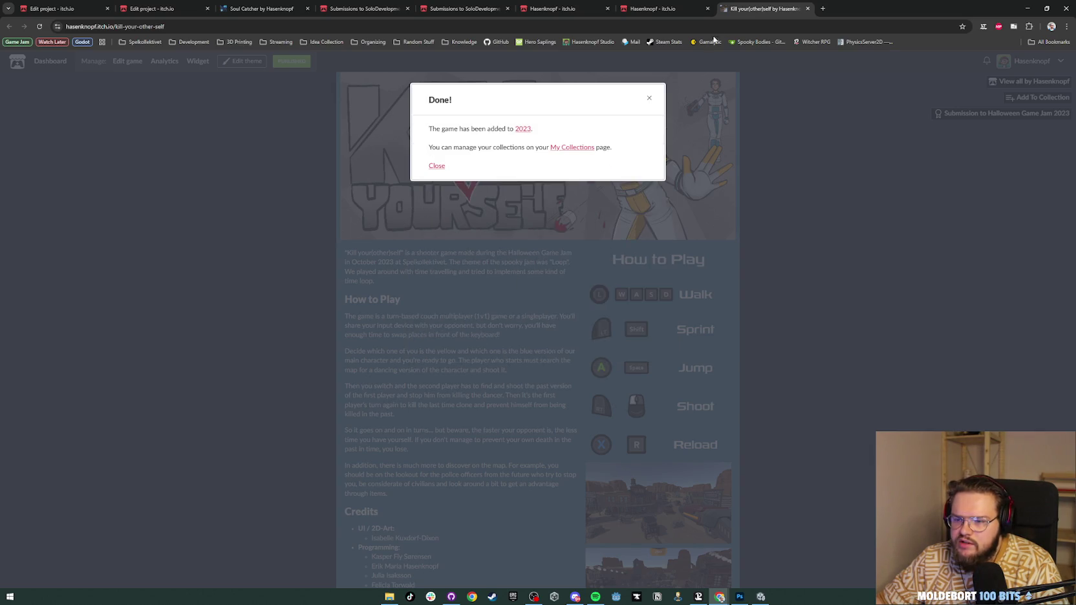
left_click(649, 97)
key("ctrl+w")
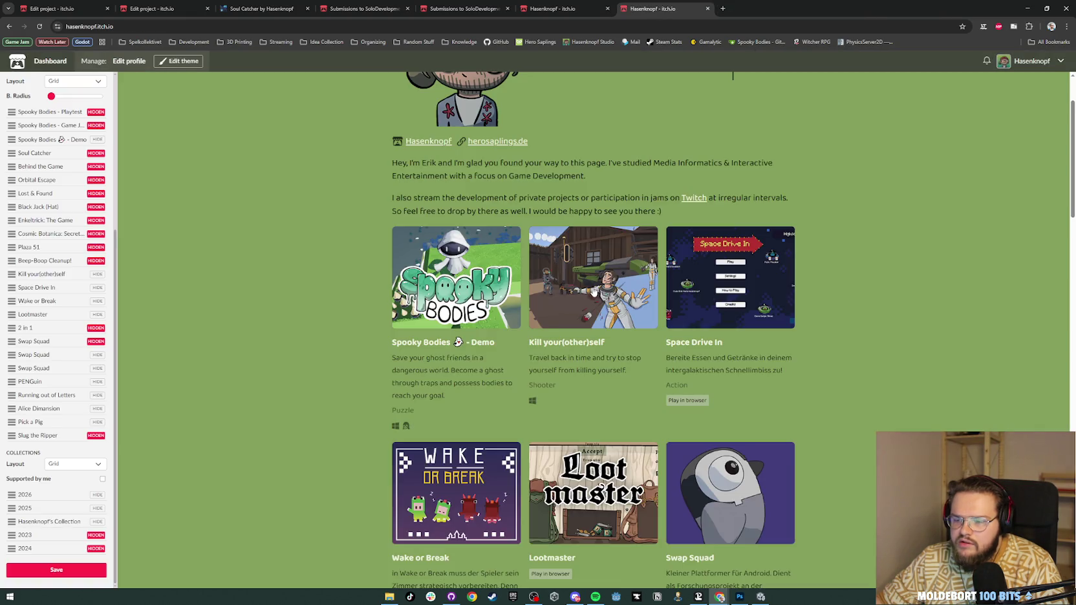
Step: Reload the profile and scroll through the yearly collections to check the saved layout
scroll(593, 292, "down", 1)
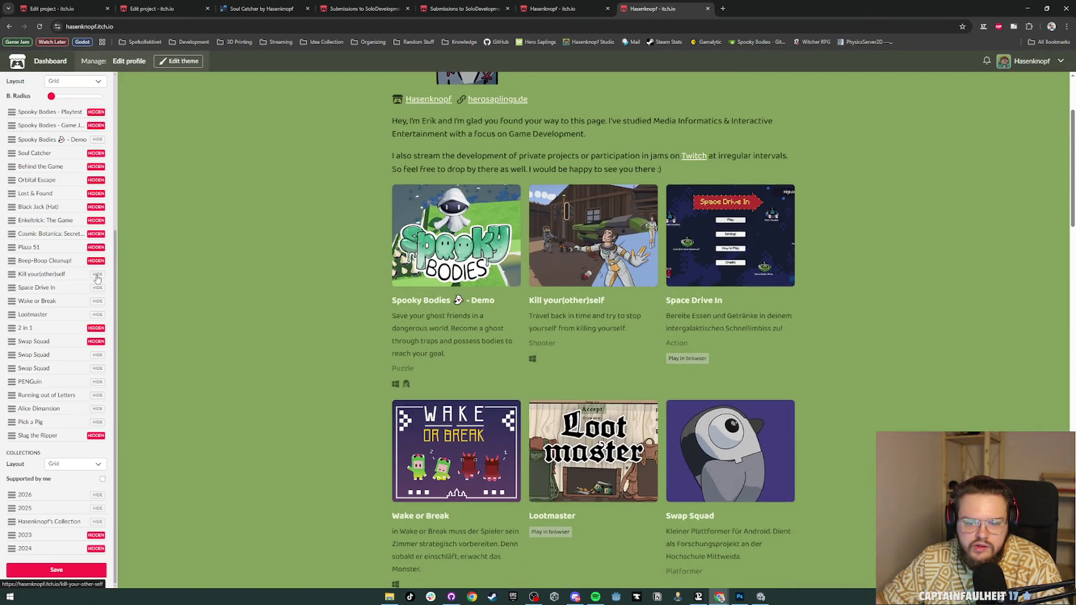
scroll(496, 389, "down", 15)
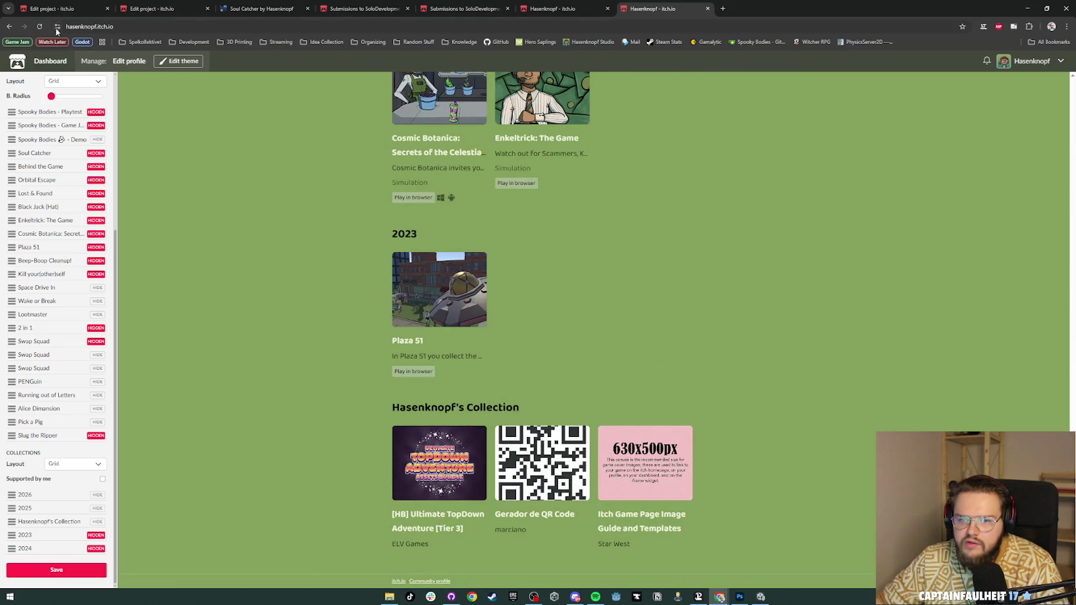
left_click(40, 26)
scroll(519, 271, "down", 15)
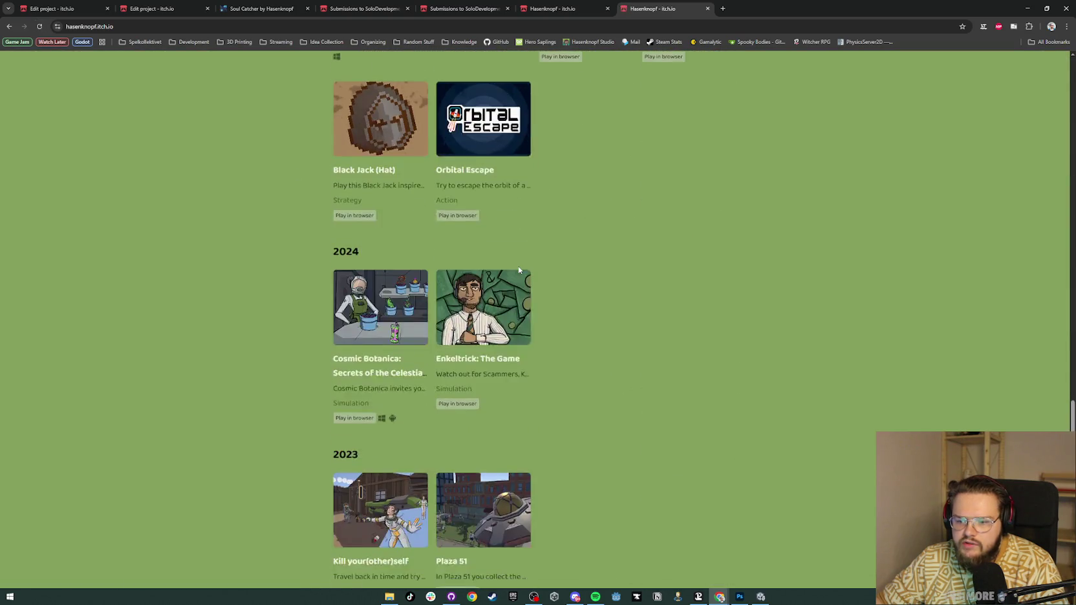
scroll(518, 270, "down", 4)
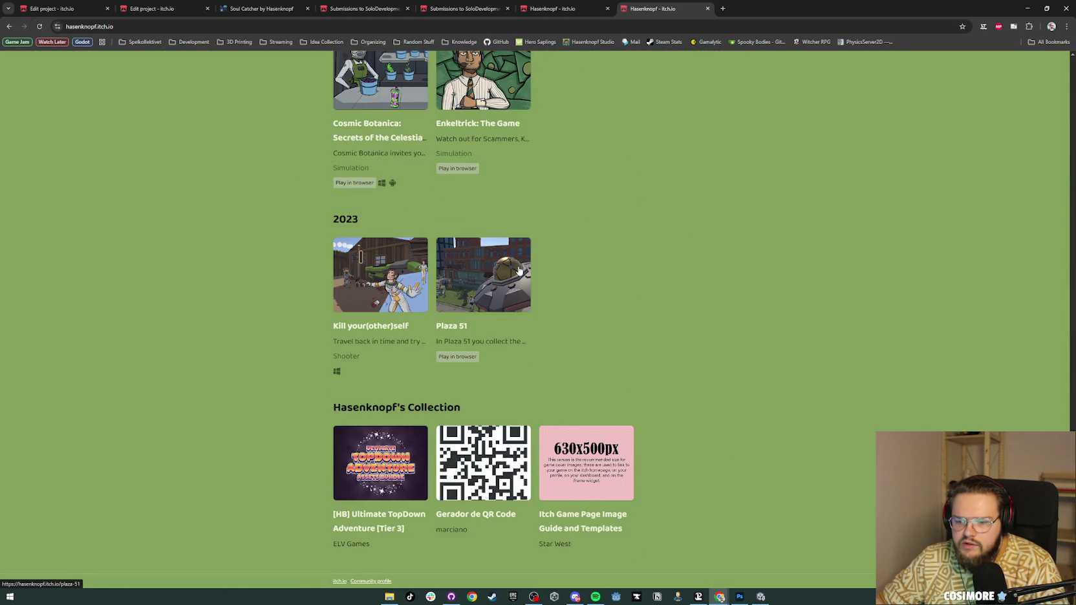
scroll(518, 270, "up", 10)
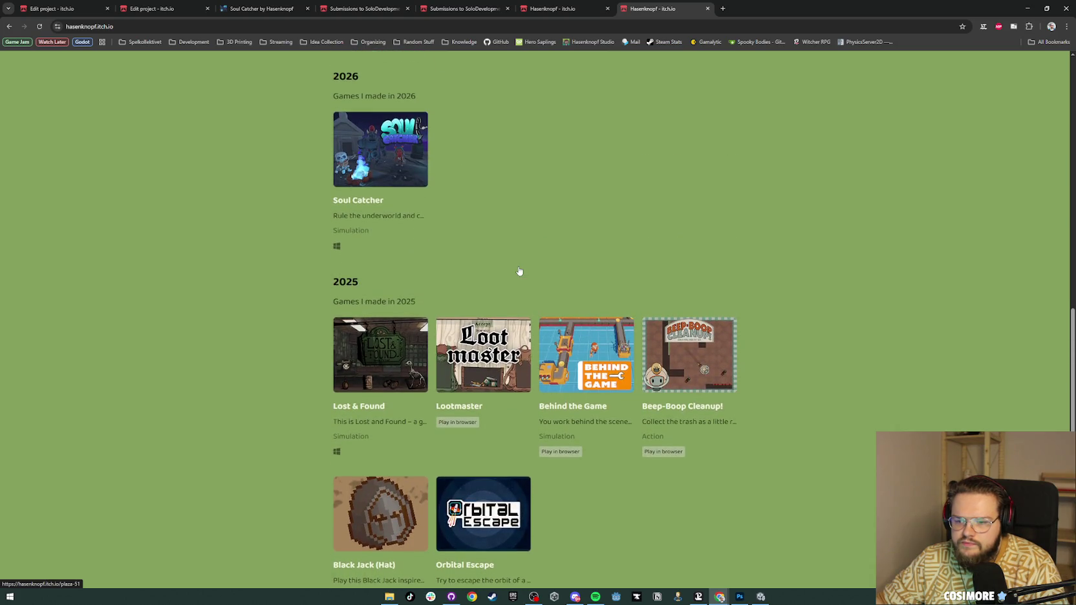
scroll(519, 270, "up", 3)
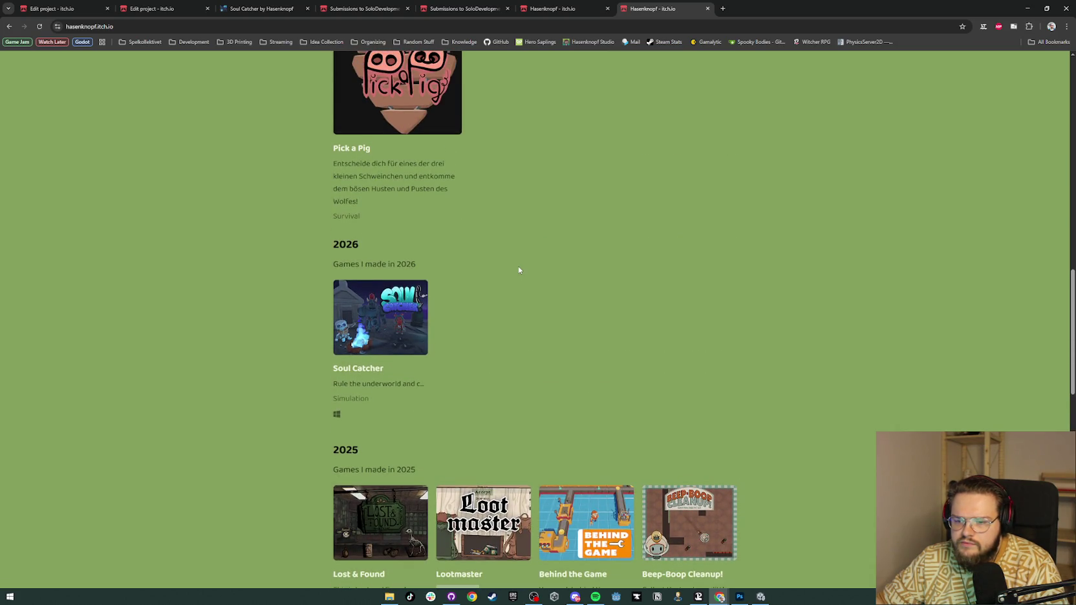
scroll(518, 270, "down", 5)
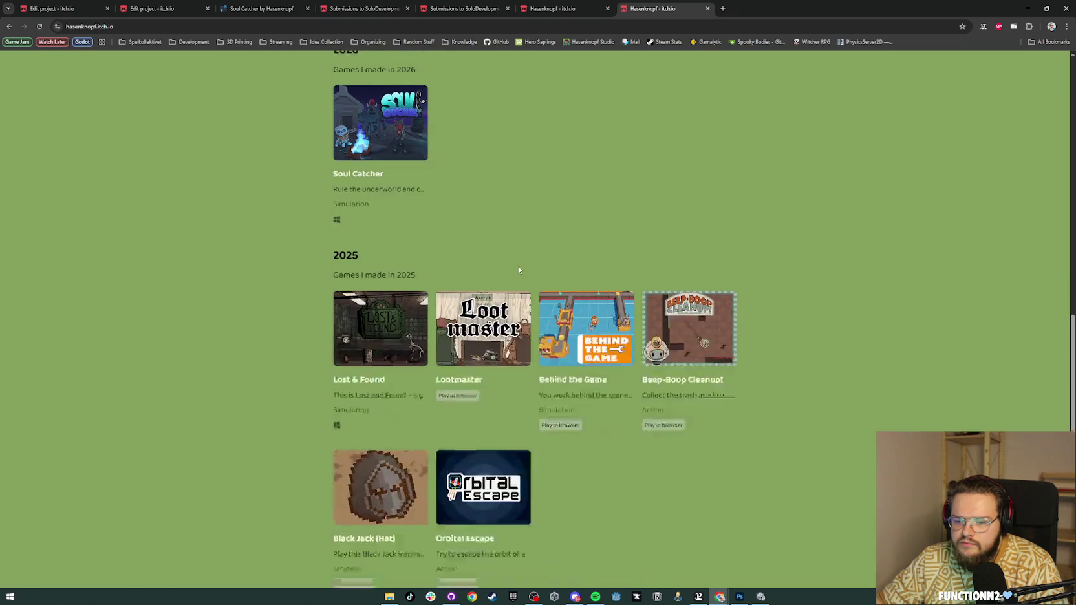
scroll(518, 271, "up", 3)
scroll(519, 270, "up", 8)
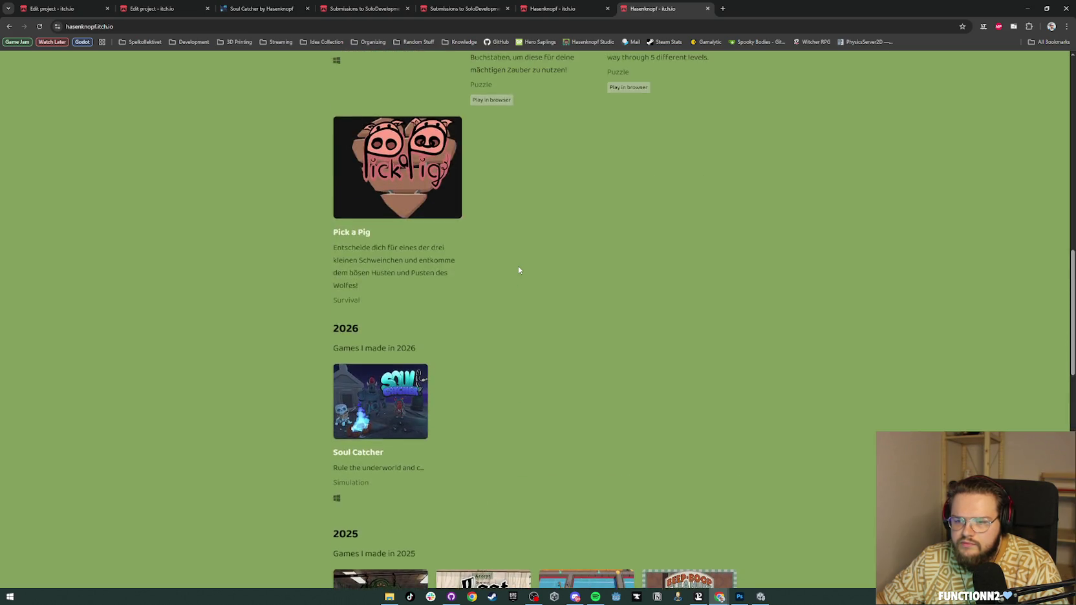
scroll(519, 271, "up", 2)
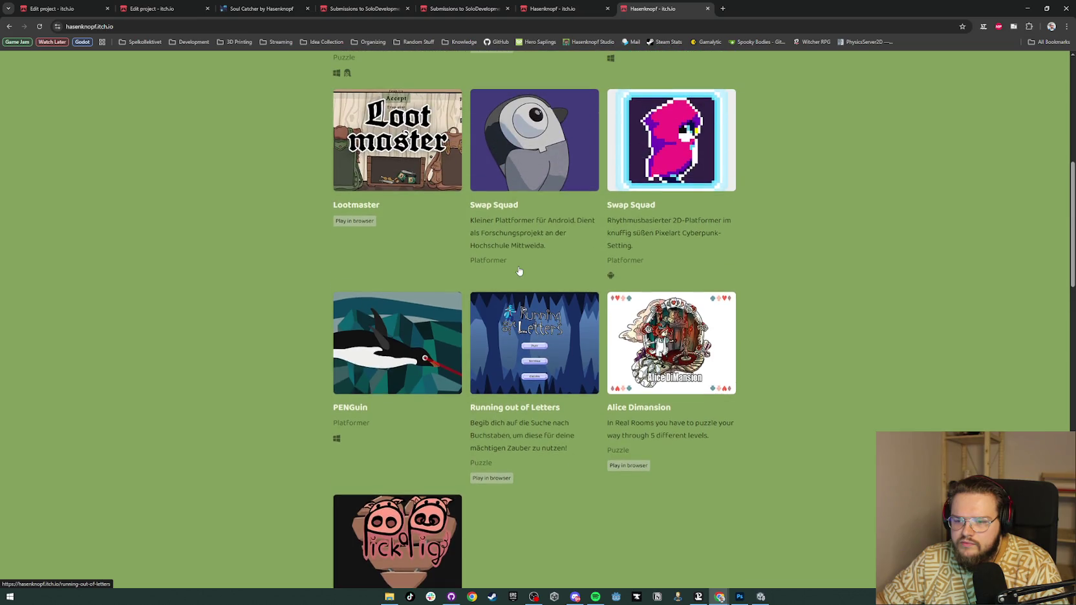
scroll(428, 348, "up", 3)
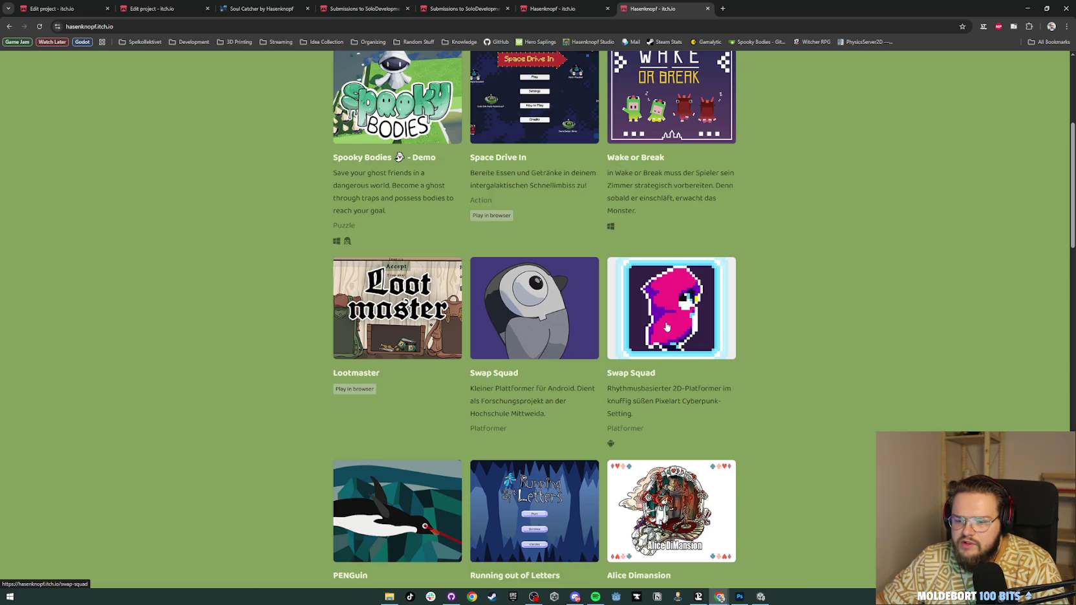
scroll(660, 326, "up", 1)
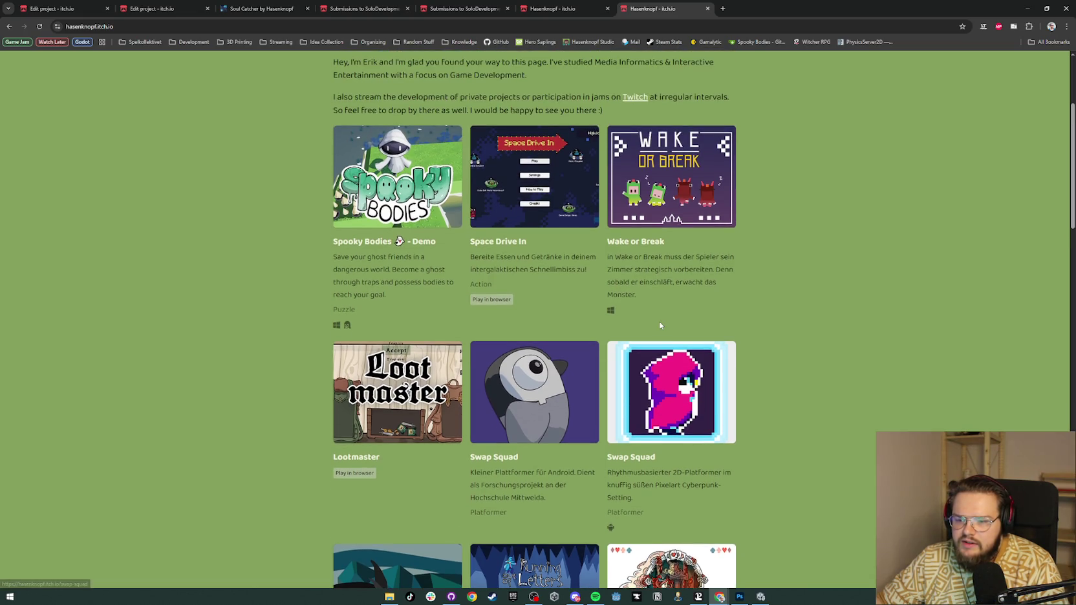
scroll(659, 327, "up", 3)
left_click(175, 66)
scroll(77, 425, "down", 3)
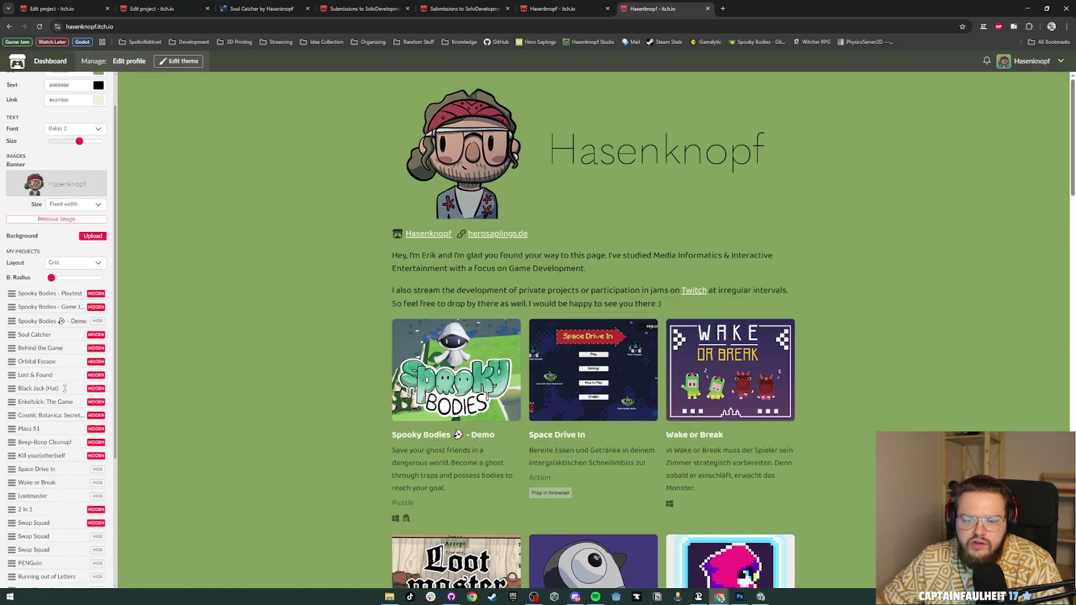
Step: Hide Lootmaster from the project grid and open the Space Drive In game page
left_click(98, 414)
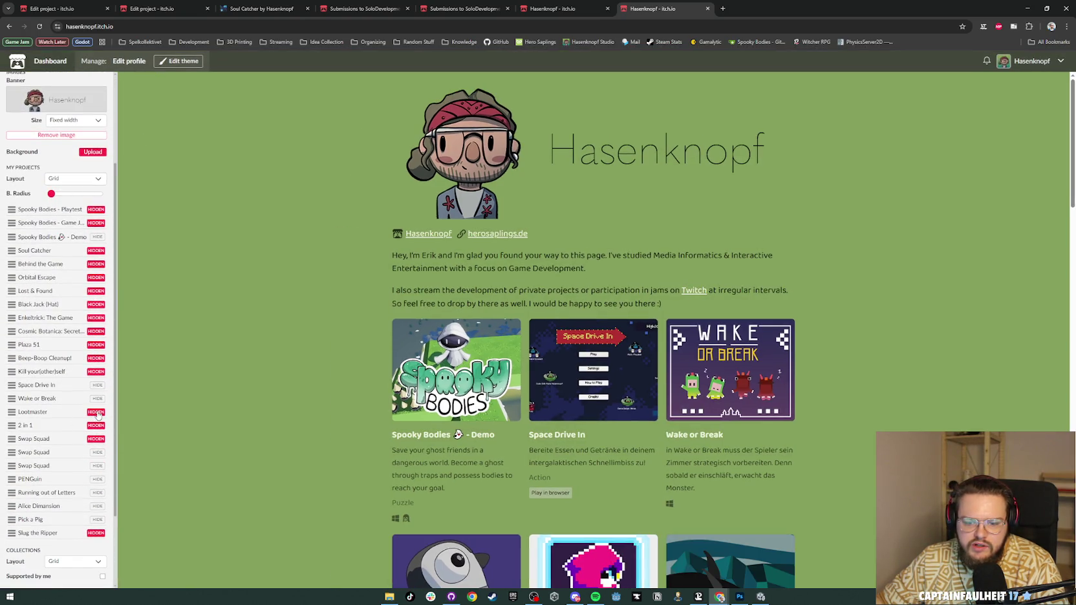
left_click(178, 60)
scroll(458, 320, "down", 3)
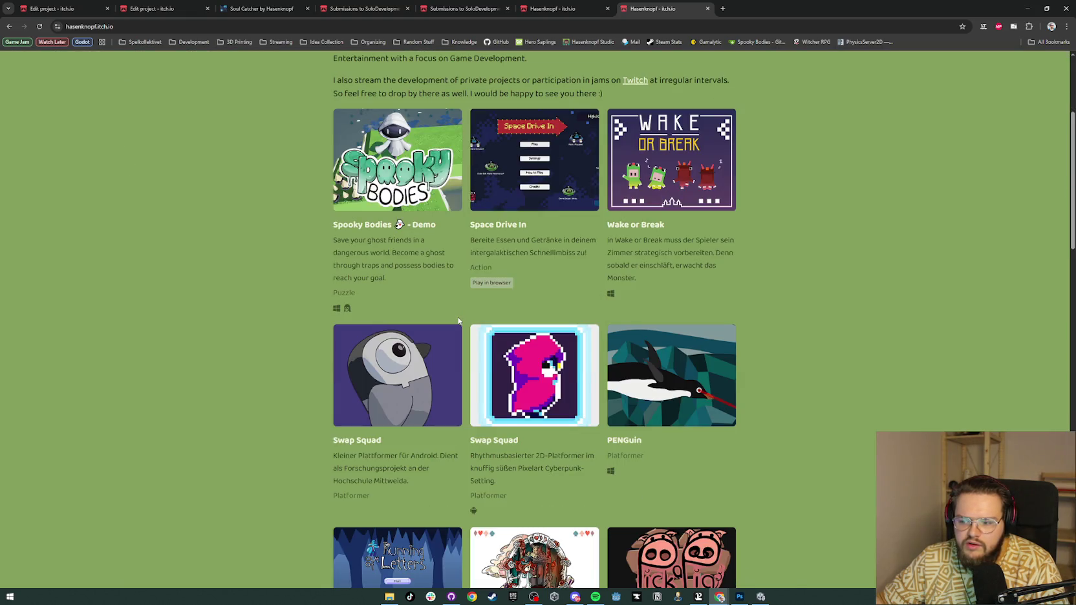
scroll(459, 320, "up", 1)
left_click(498, 286)
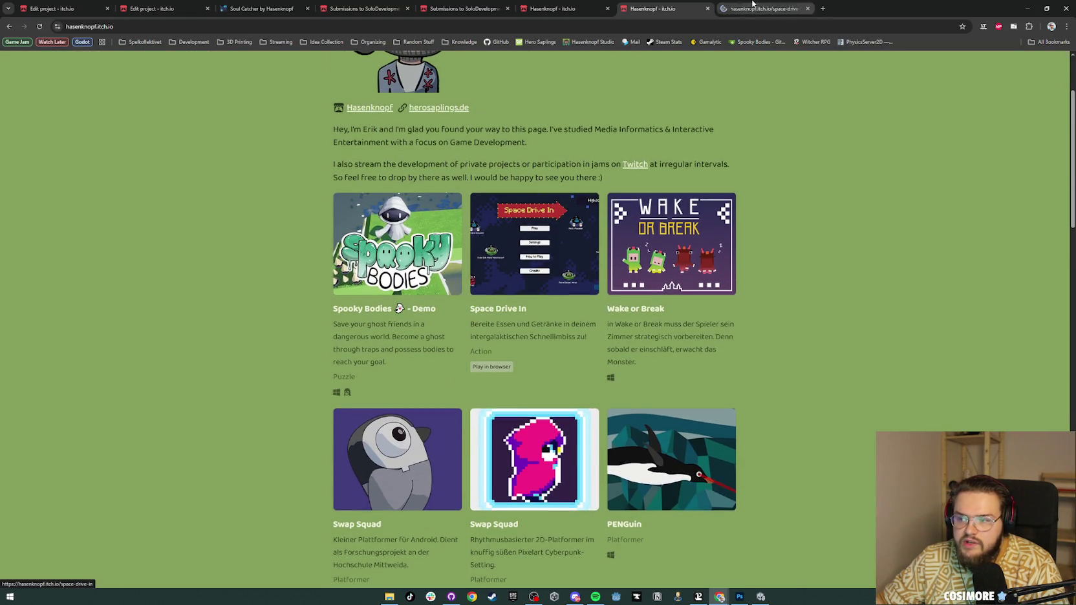
scroll(679, 228, "down", 20)
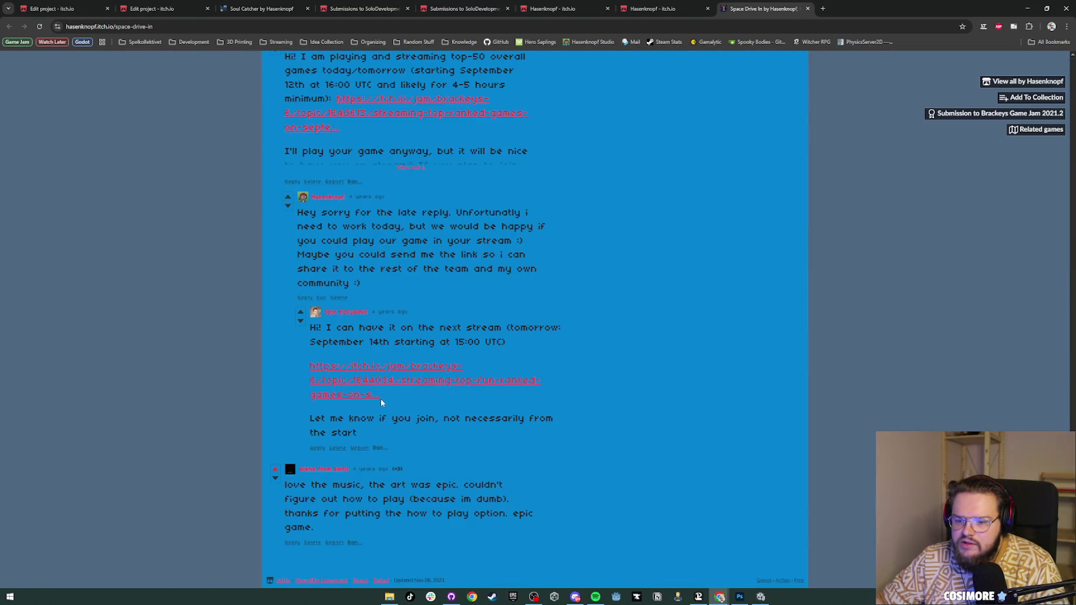
scroll(380, 398, "up", 5)
left_click(324, 280)
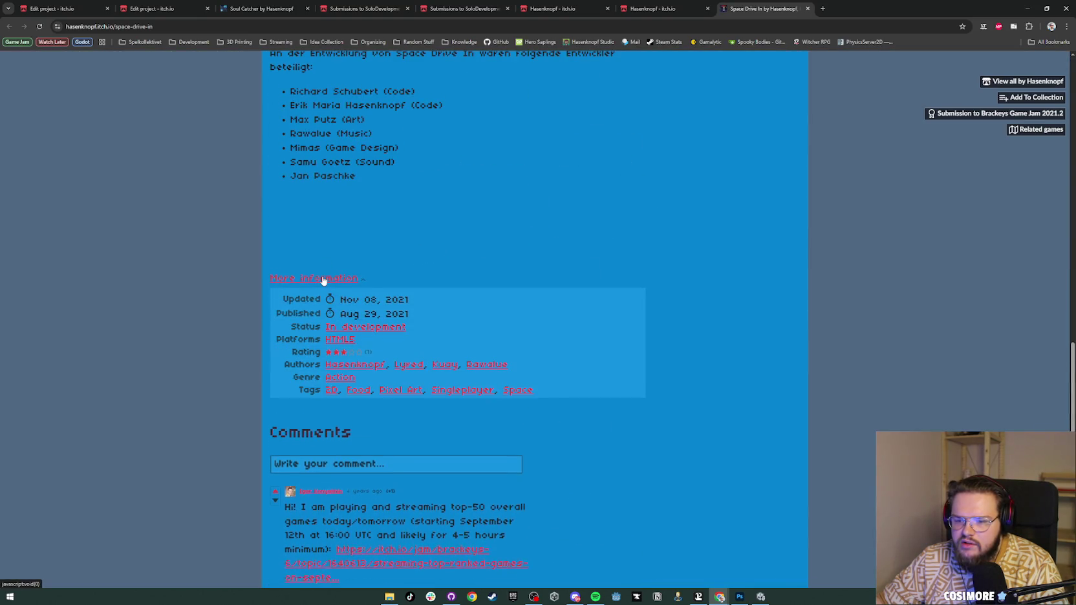
left_click(321, 278)
scroll(776, 245, "up", 5)
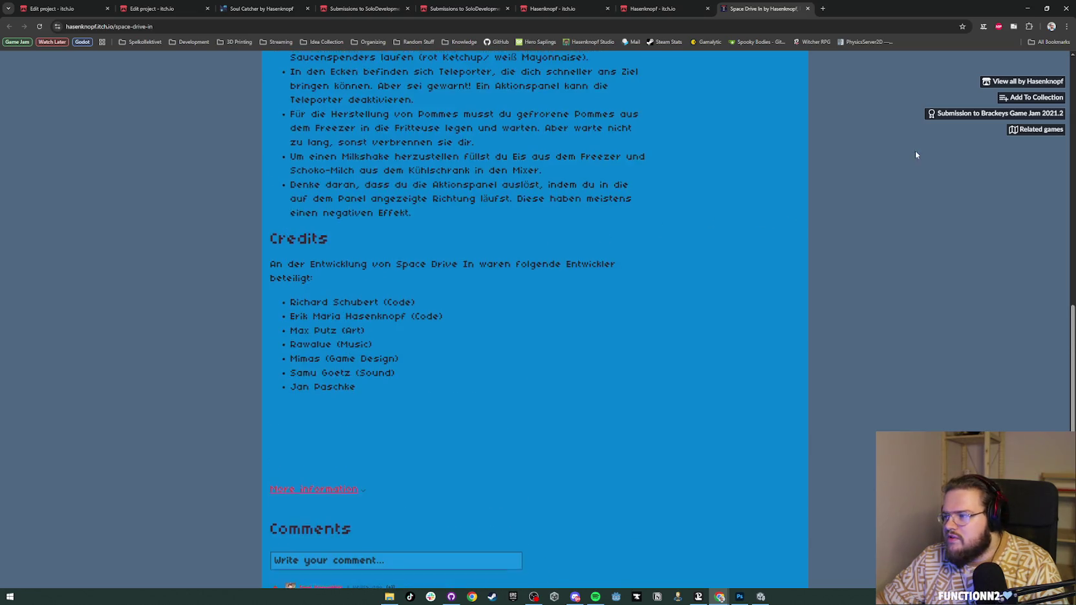
Step: Add Space Drive In to a newly created collection titled 2021 and close its page
left_click(1014, 96)
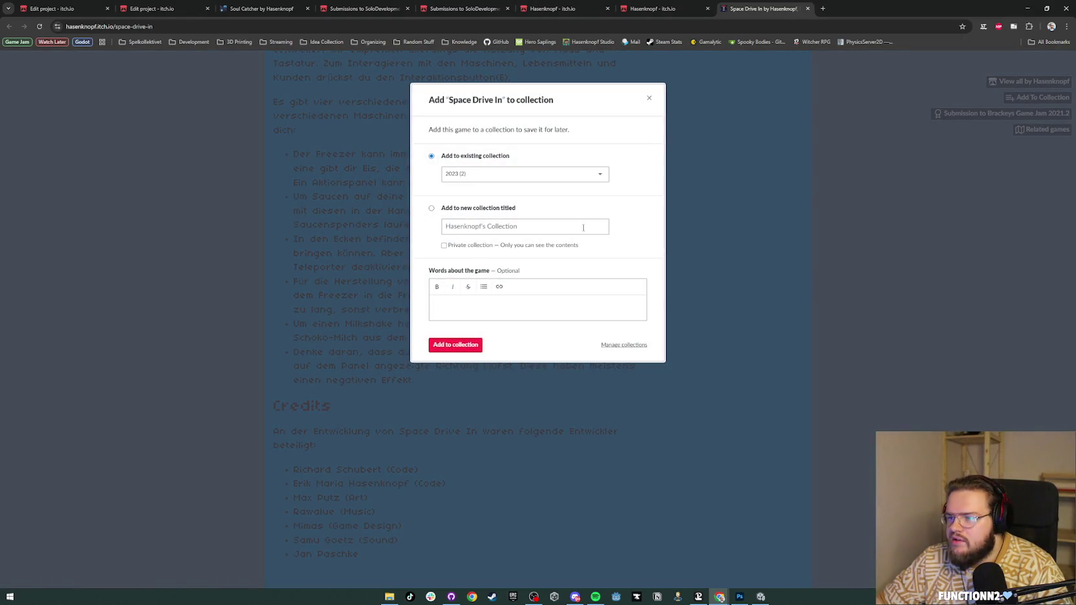
left_click(474, 225)
type("2021")
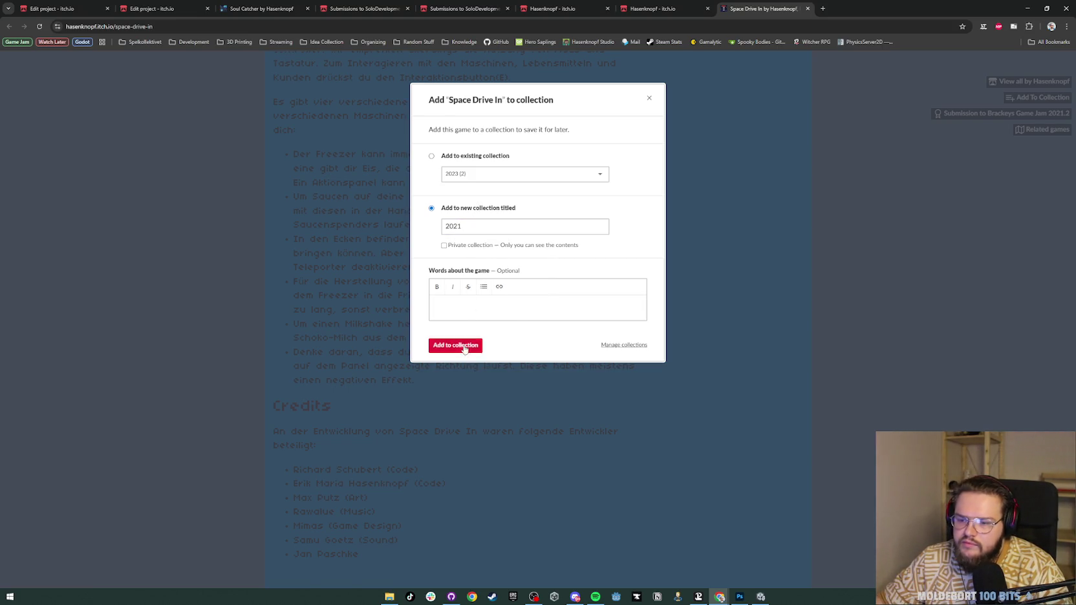
left_click(455, 345)
left_click(650, 95)
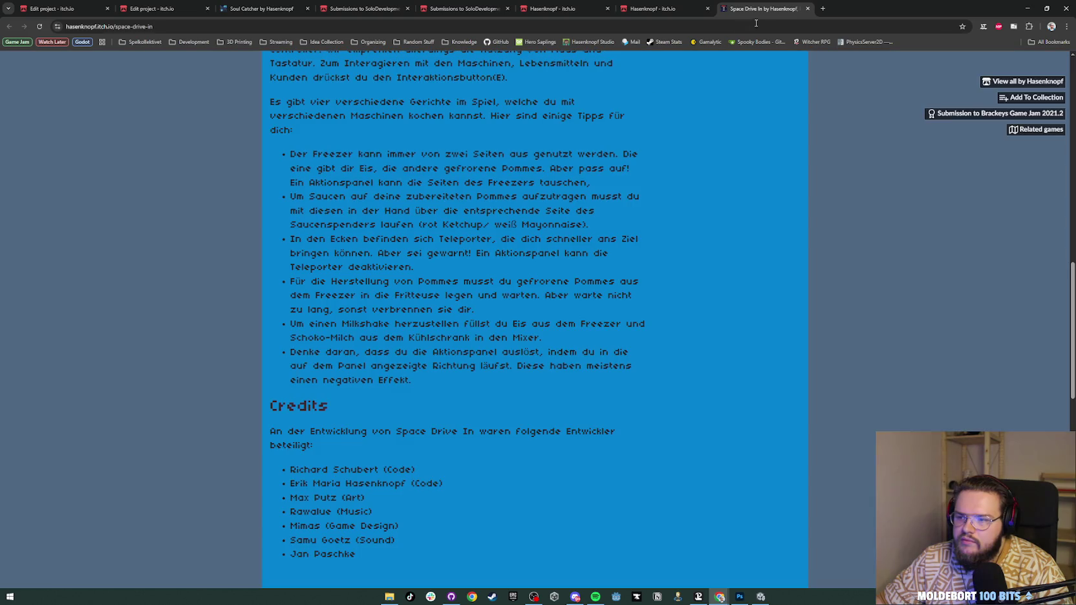
middle_click(766, 14)
scroll(655, 335, "down", 5)
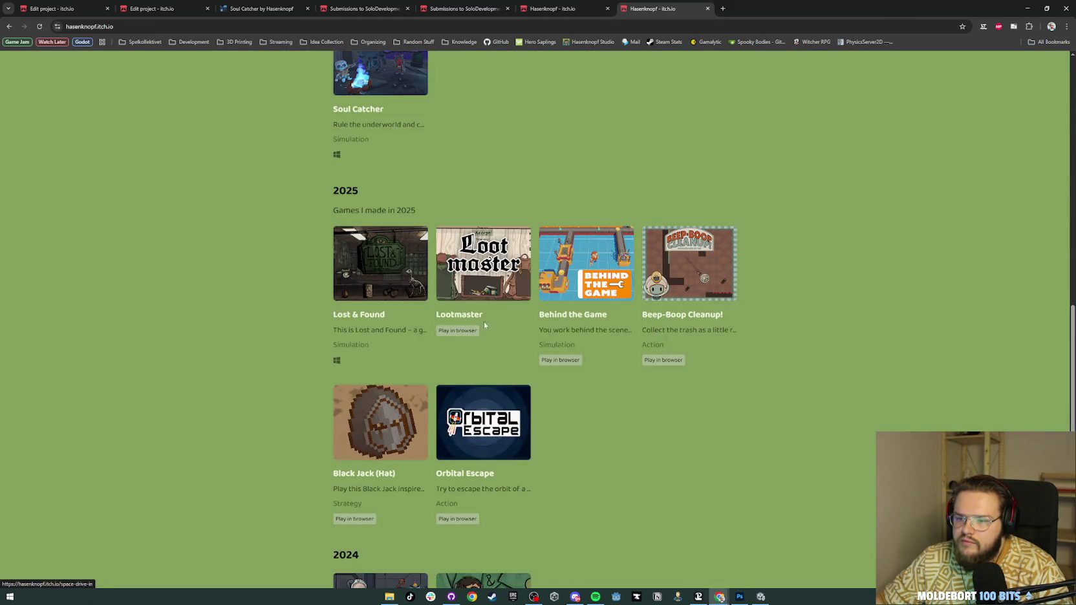
Step: Drag the 2021 collection row in the theme editor's collections list and save the theme
scroll(484, 321, "up", 10)
left_click(179, 61)
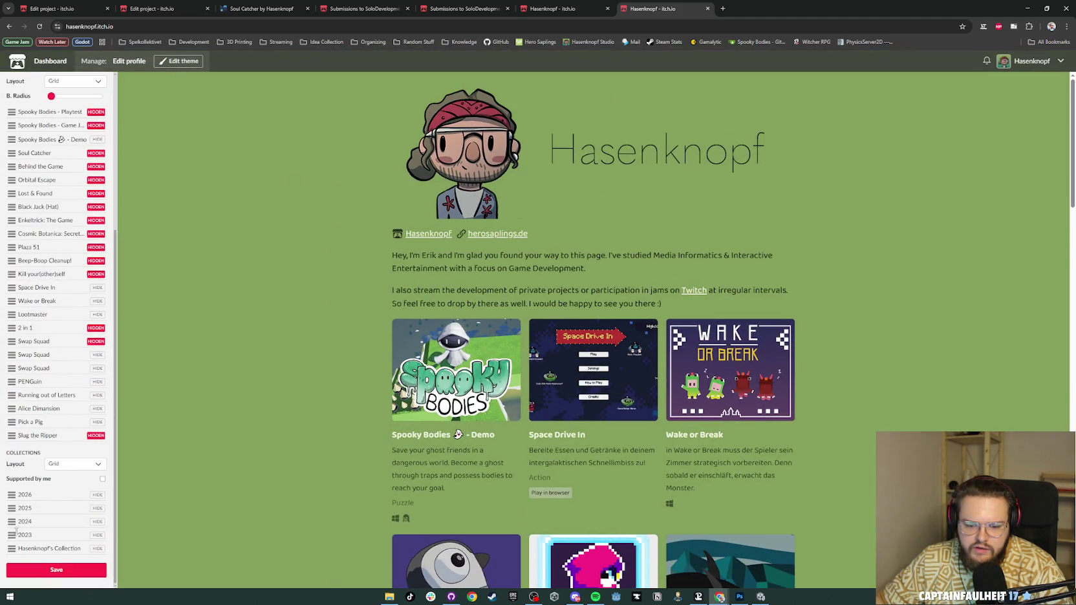
key("F5")
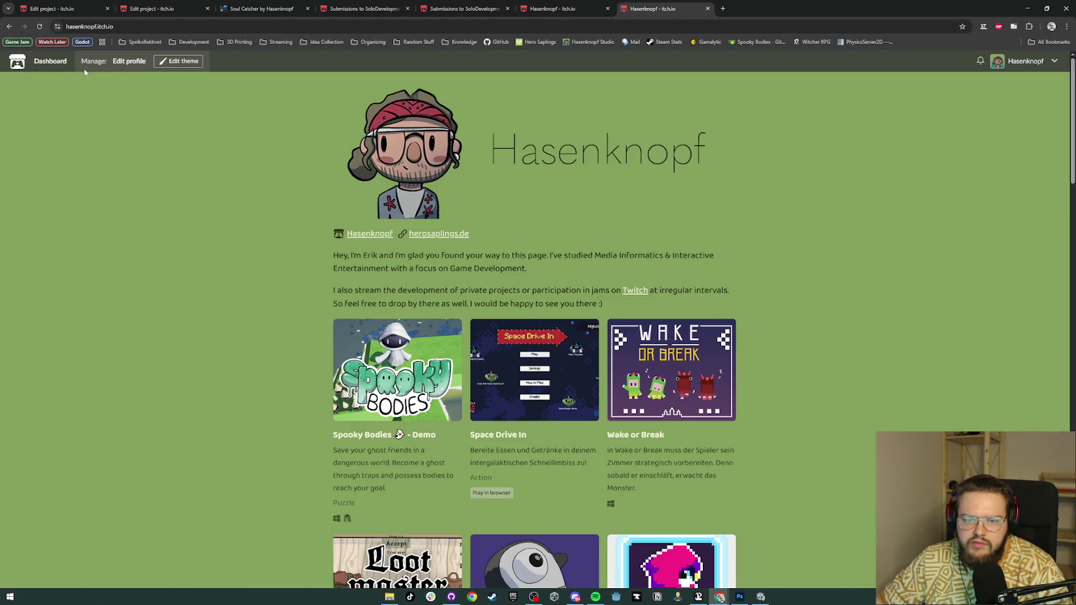
left_click(177, 61)
scroll(55, 503, "down", 3)
left_click_drag(15, 549, 10, 540)
left_click(56, 572)
Step: Move the 2021 collection up to sit below 2023 and save the new order
scroll(526, 296, "down", 8)
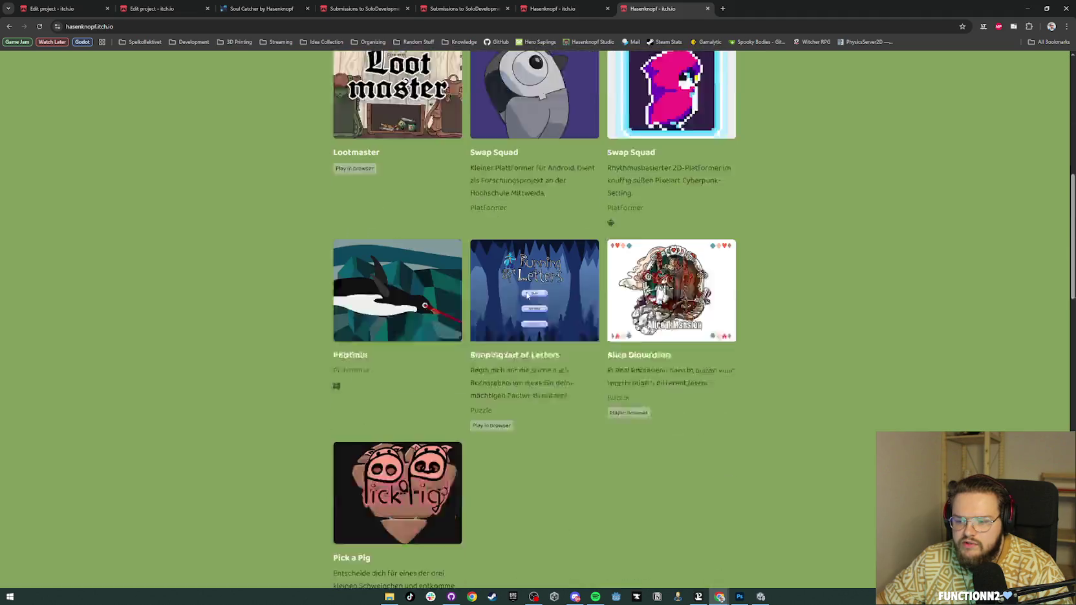
scroll(670, 225, "up", 5)
scroll(669, 224, "down", 1)
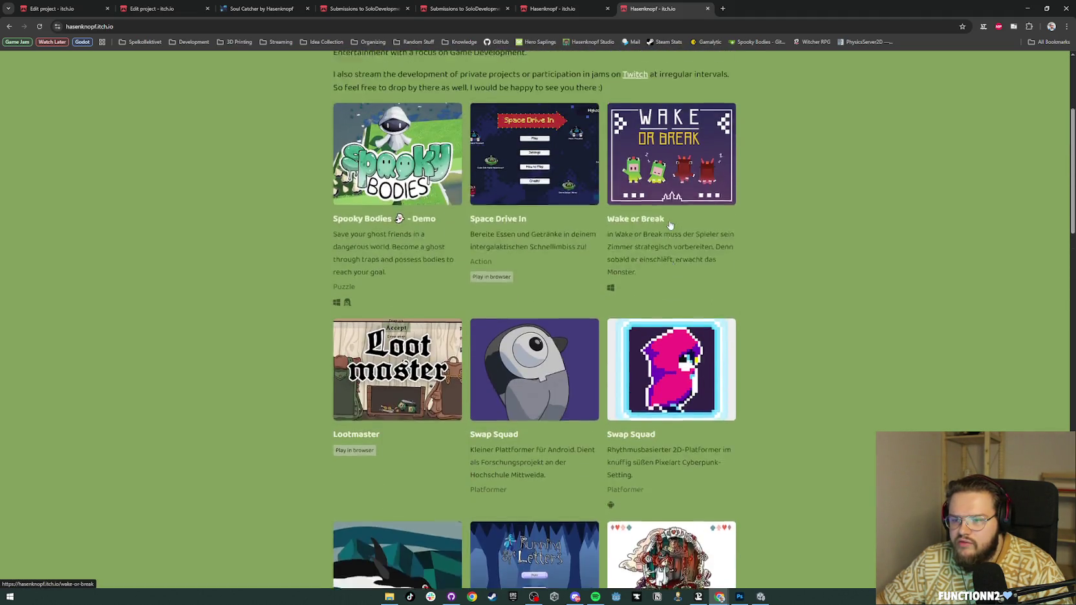
scroll(584, 207, "up", 1)
scroll(132, 145, "up", 3)
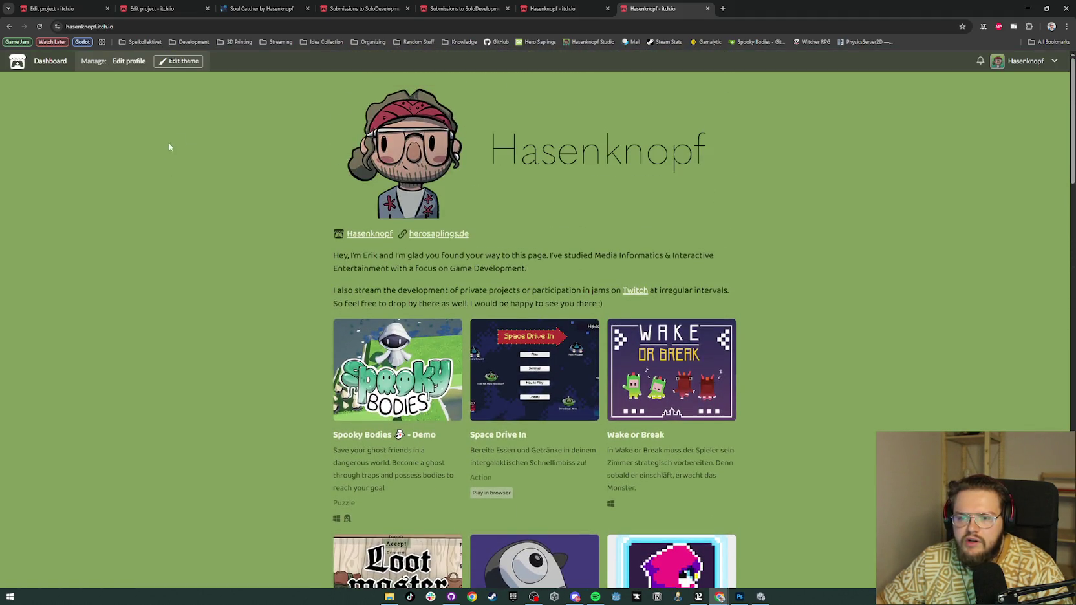
scroll(303, 249, "down", 4)
scroll(161, 154, "up", 4)
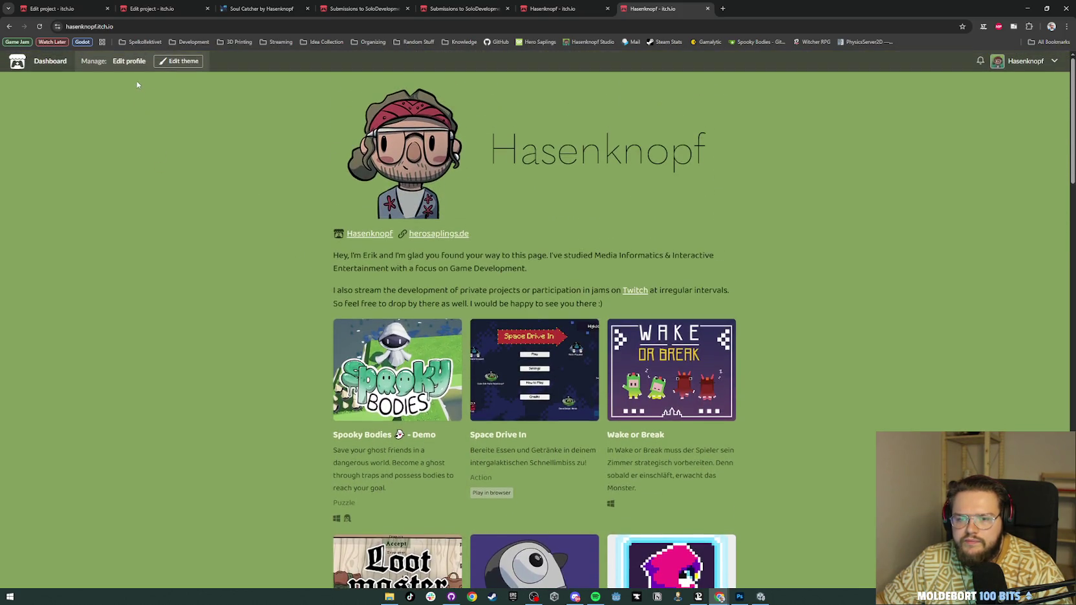
left_click(170, 63)
scroll(78, 470, "down", 3)
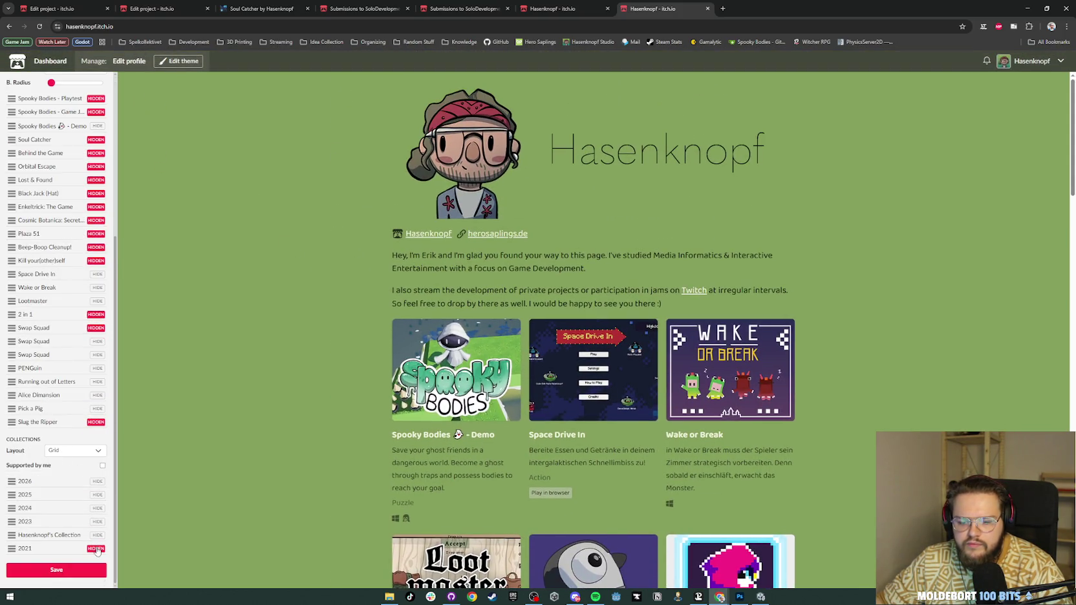
mouse_move(12, 548)
left_mouse_down()
mouse_move(13, 528)
mouse_move(7, 537)
left_mouse_up()
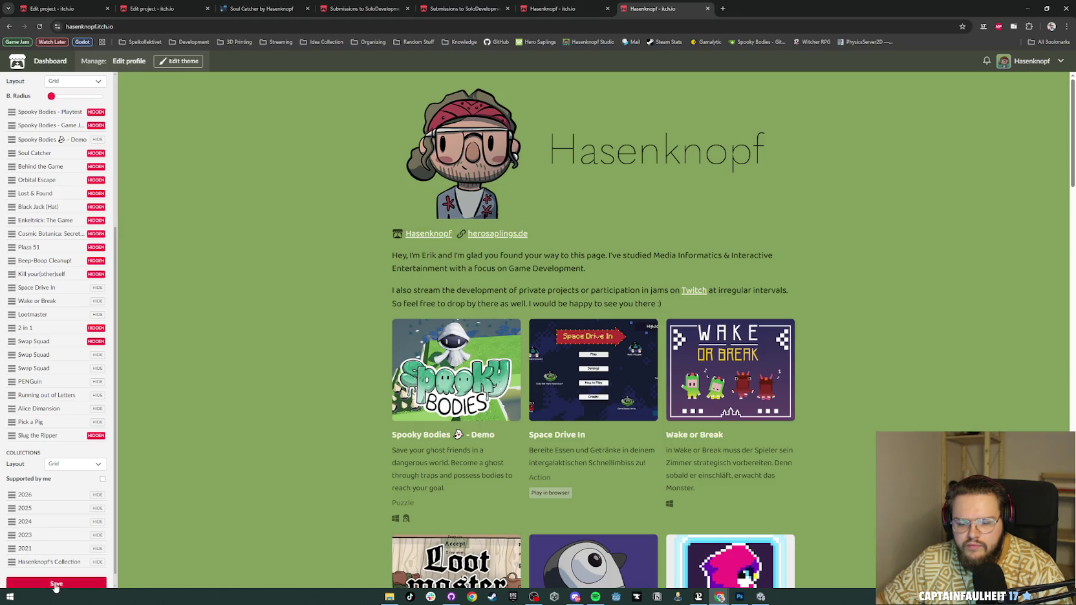
left_click(187, 64)
scroll(516, 294, "down", 15)
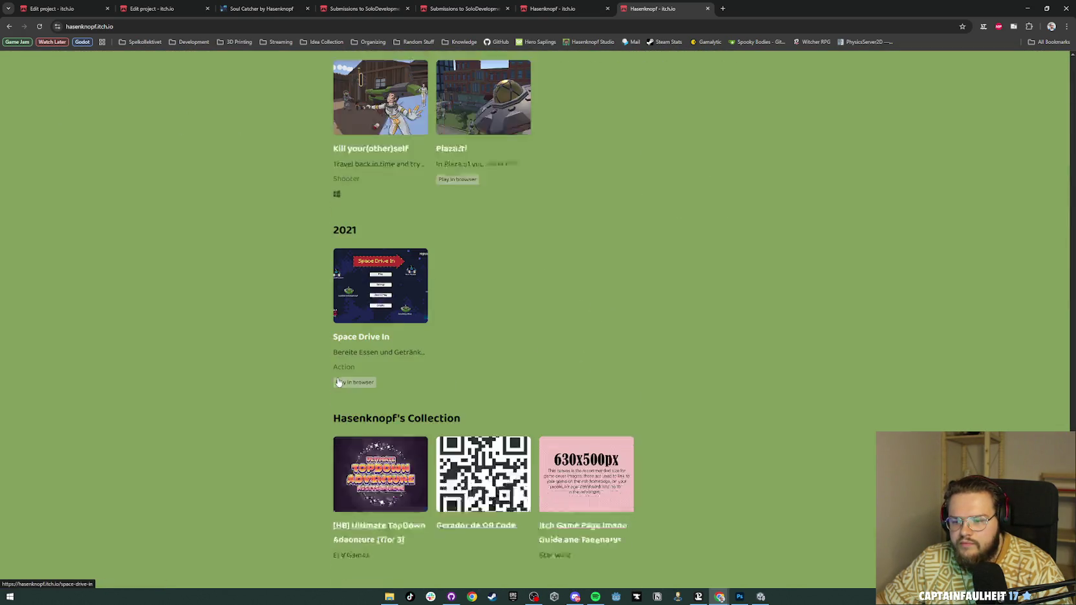
scroll(516, 294, "up", 8)
scroll(521, 296, "up", 15)
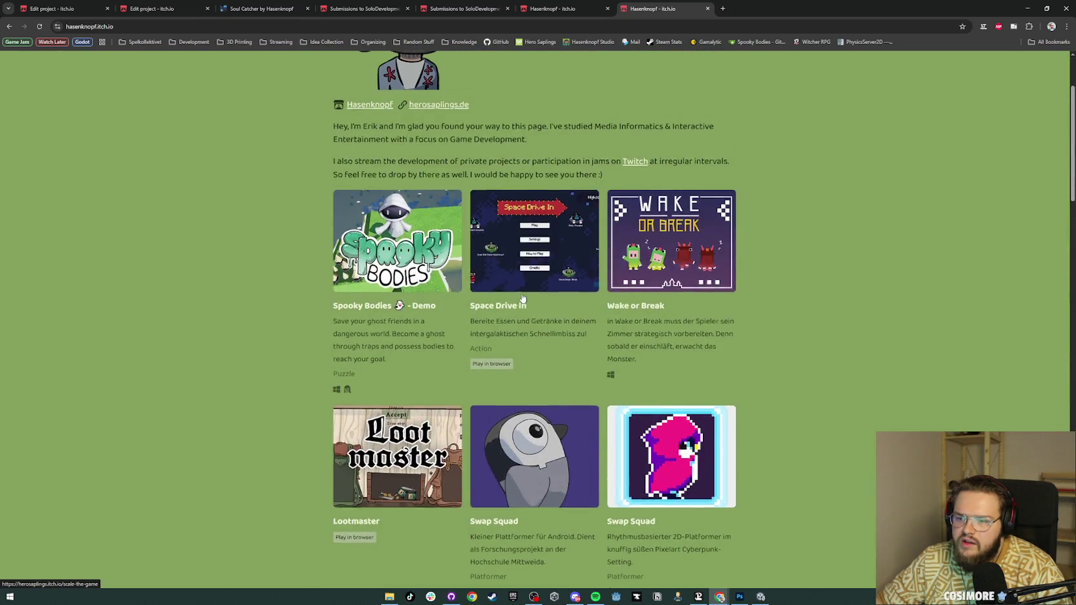
left_click(183, 62)
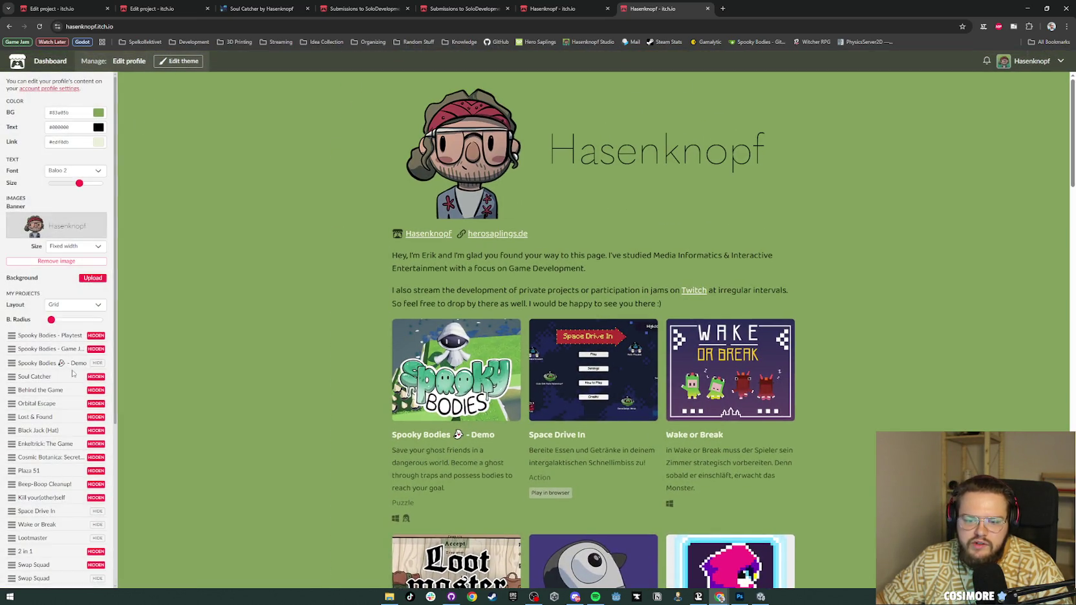
Step: Hide Space Drive In from the main project grid
scroll(73, 373, "down", 3)
left_click(97, 343)
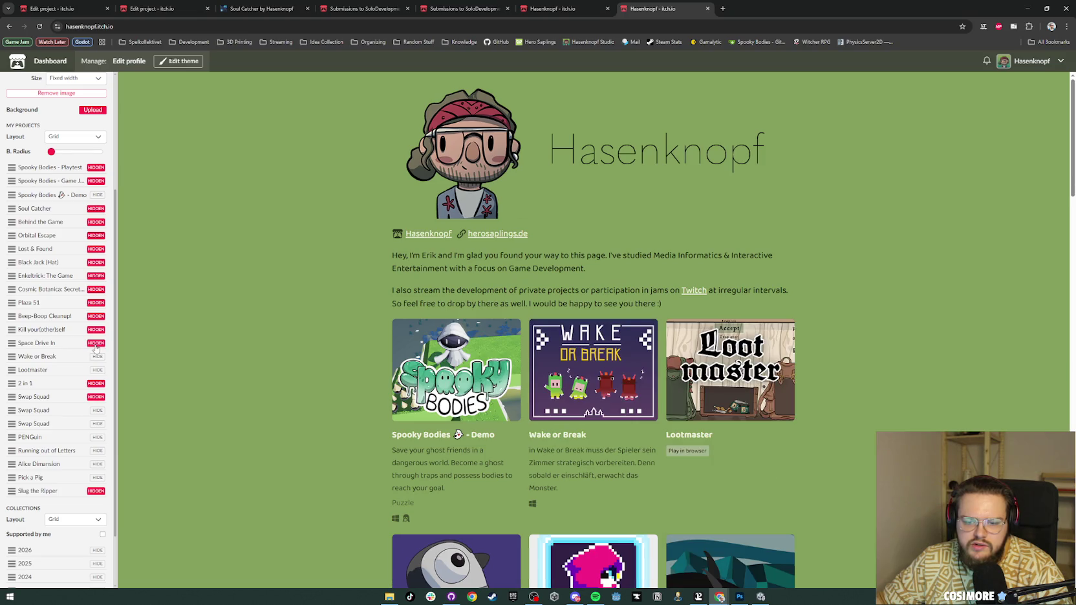
left_click(564, 368)
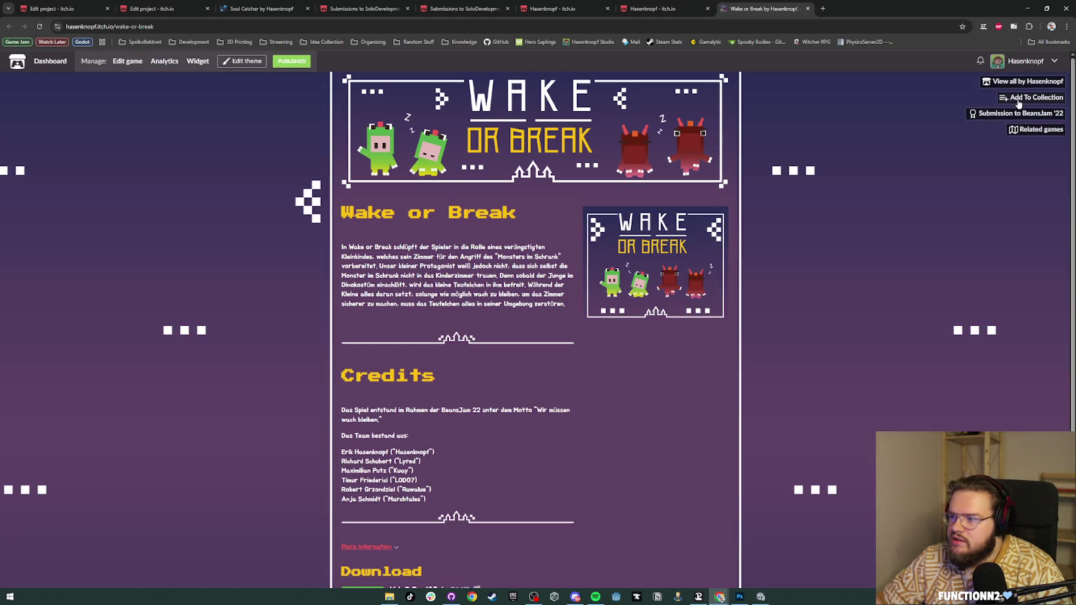
Step: Add Wake or Break to a newly created collection titled 2022, then close its page
scroll(555, 340, "down", 3)
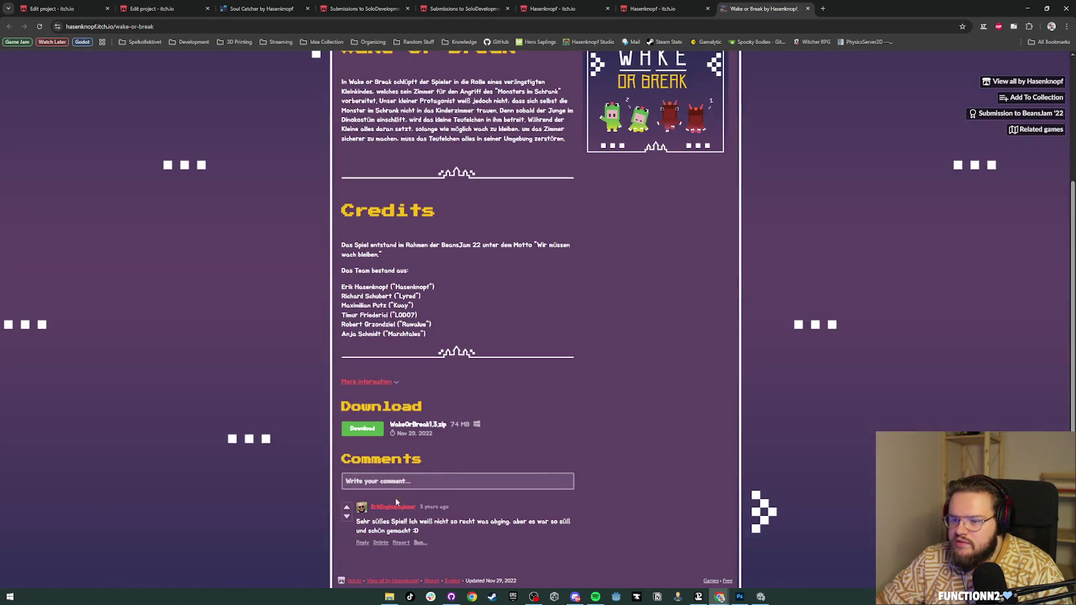
scroll(1074, 145, "up", 3)
left_click(1040, 97)
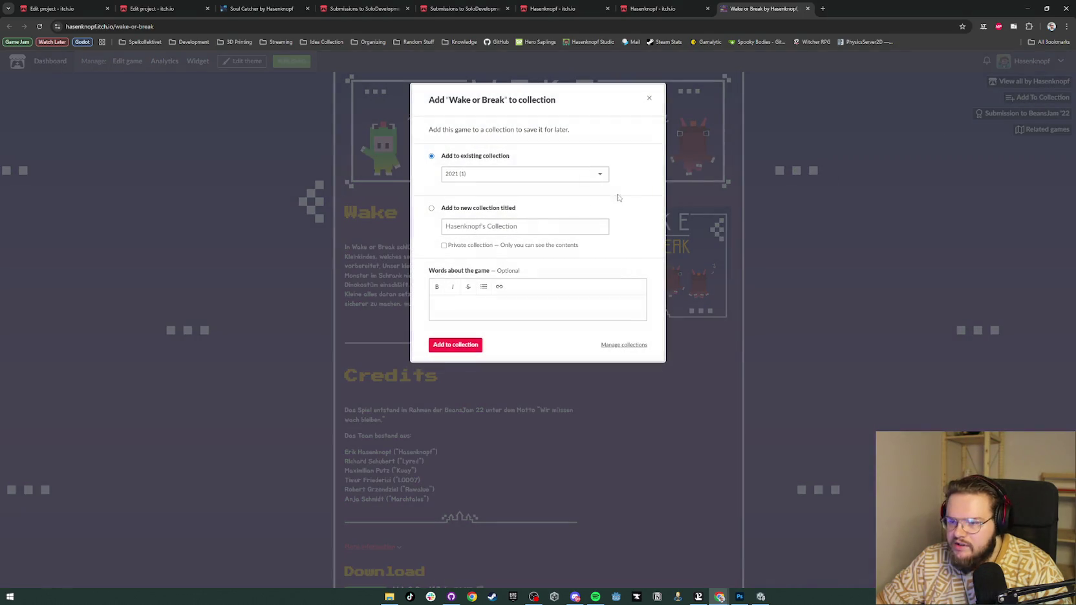
left_click(470, 225)
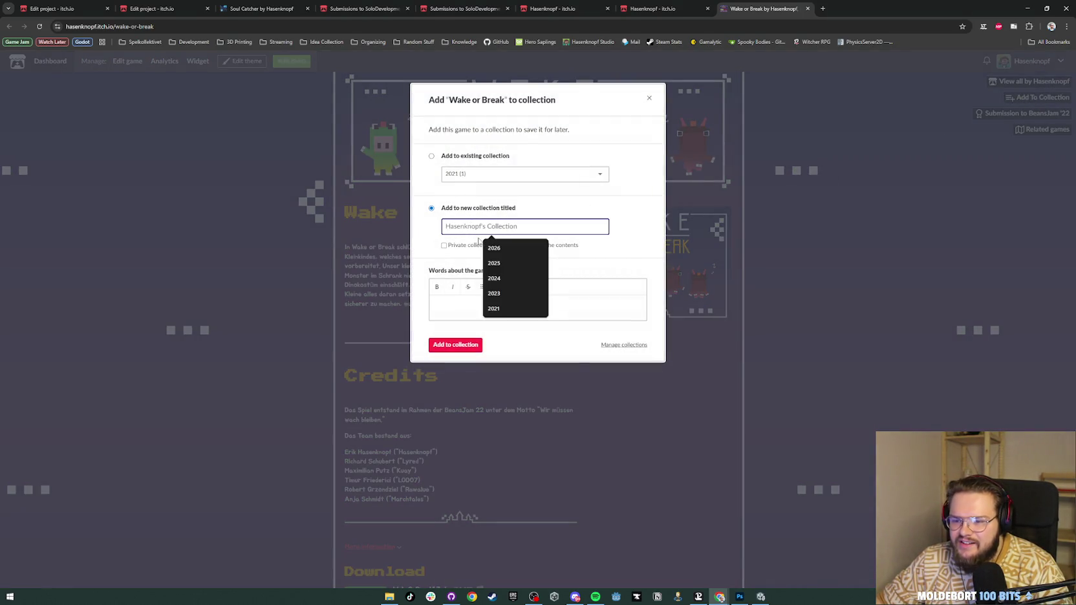
type("2022")
left_click(466, 345)
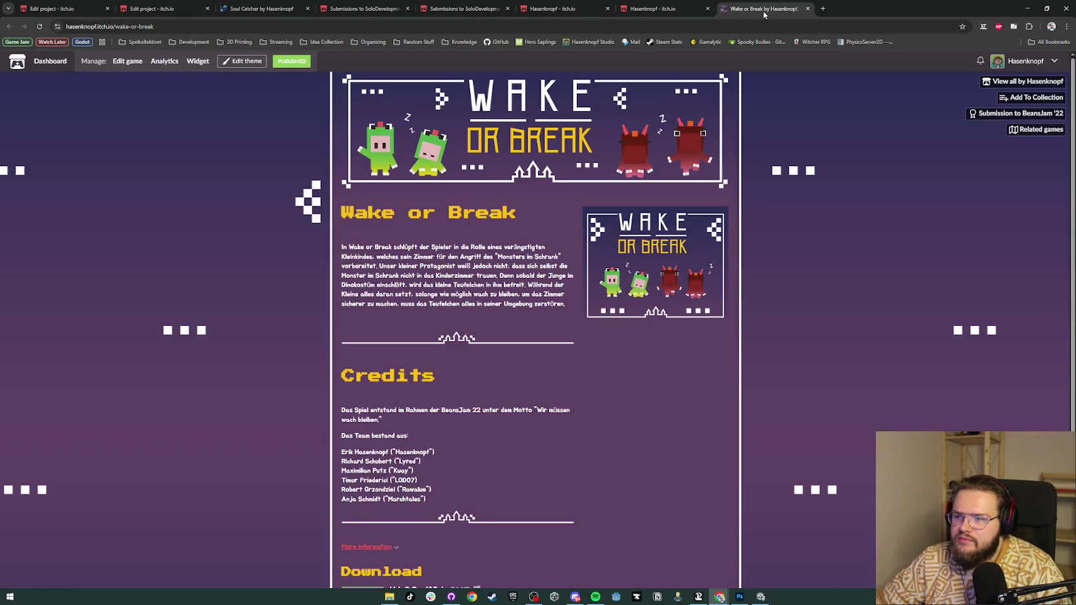
middle_click(764, 13)
scroll(417, 278, "down", 15)
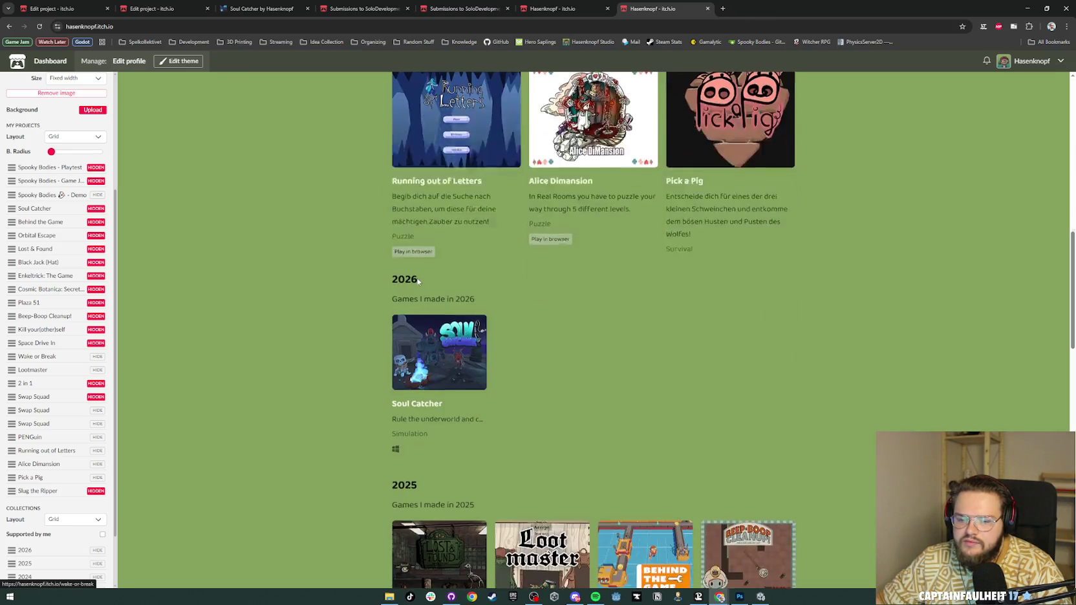
scroll(78, 510, "down", 1)
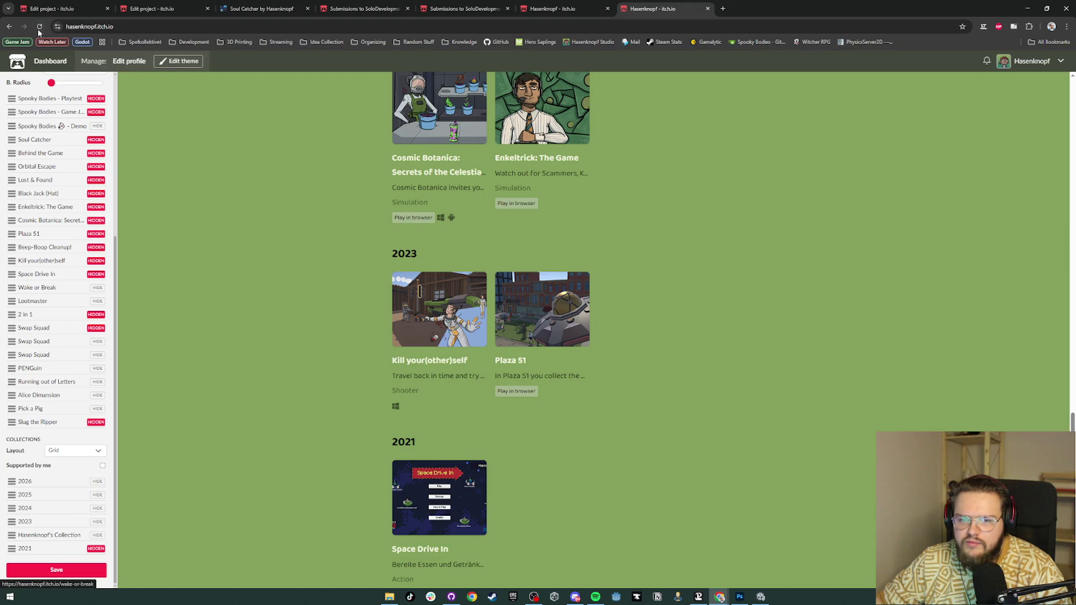
Step: Move the 2022 collection between 2023 and 2021 in the profile editor and save
scroll(388, 291, "down", 7)
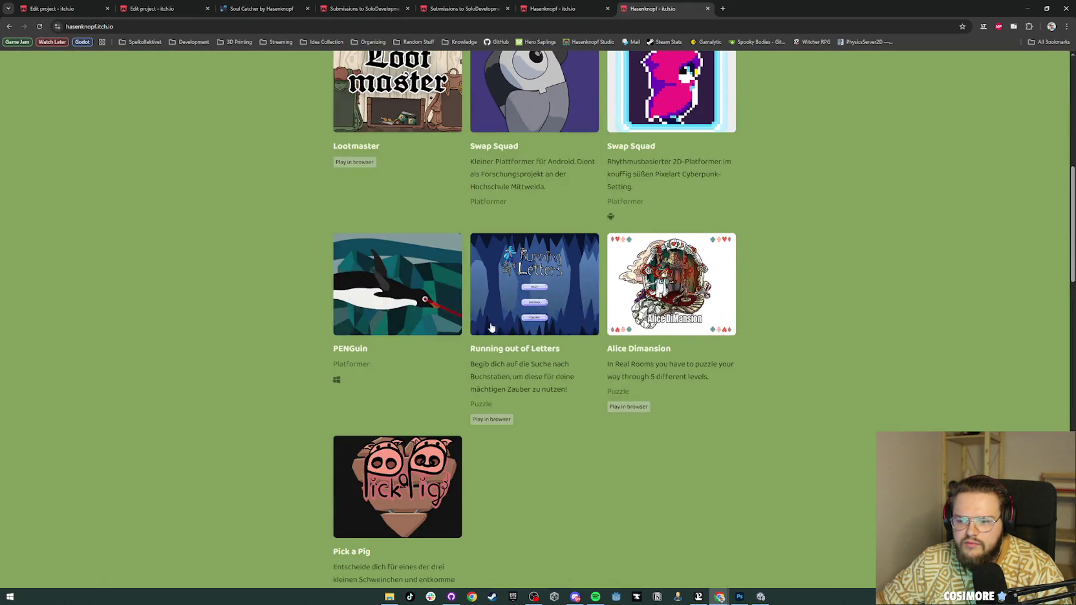
scroll(528, 328, "up", 4)
scroll(122, 118, "up", 4)
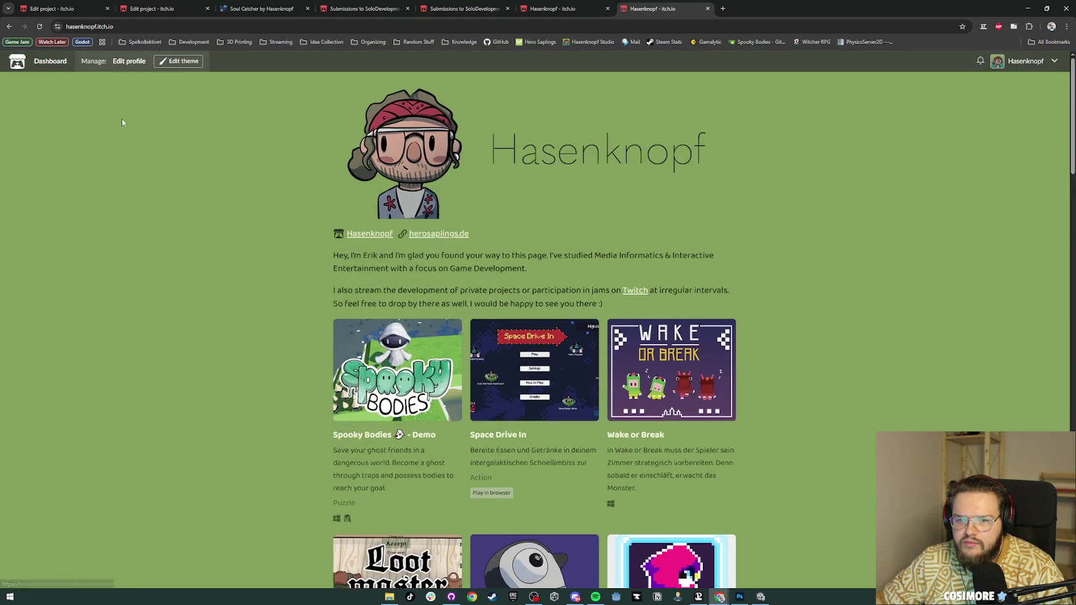
left_click(145, 63)
scroll(102, 517, "down", 5)
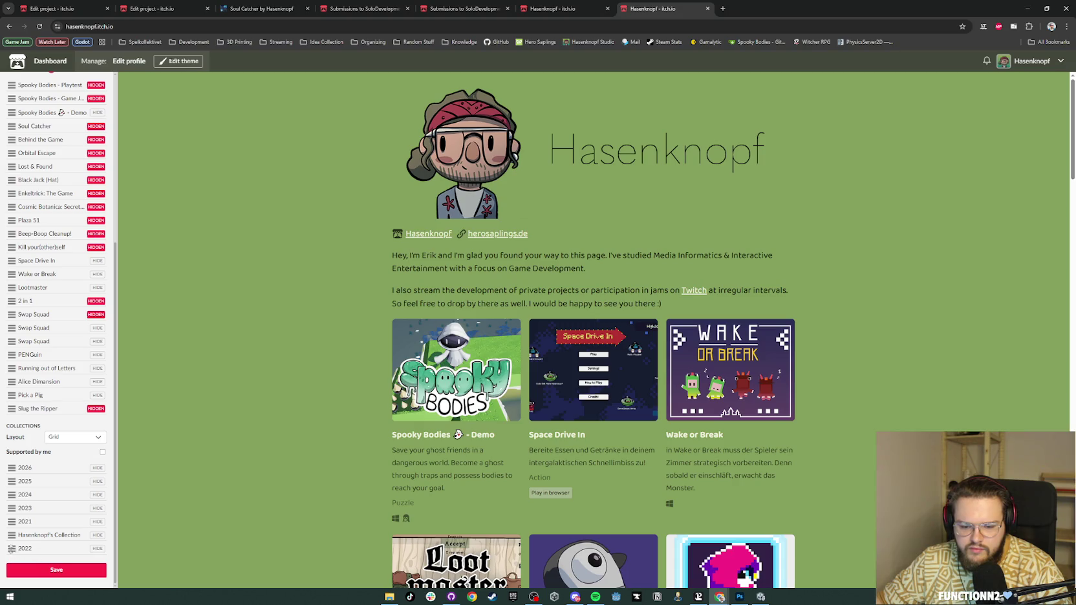
left_click_drag(11, 549, 10, 529)
left_click(52, 584)
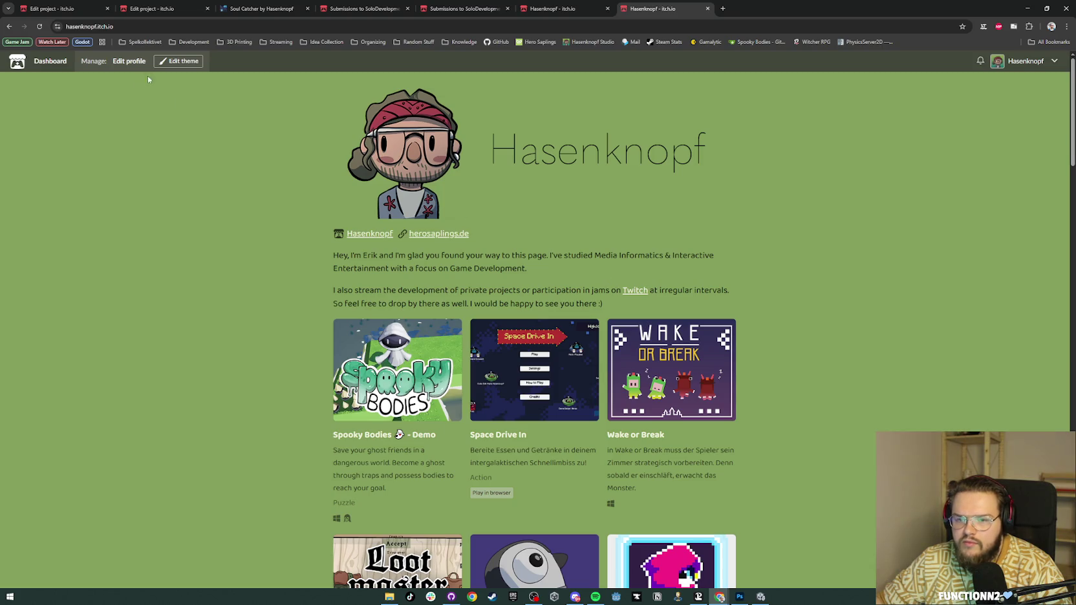
Step: Hide Space Drive In, Wake or Break and Lootmaster from the main grid and save
left_click(170, 61)
scroll(76, 374, "down", 5)
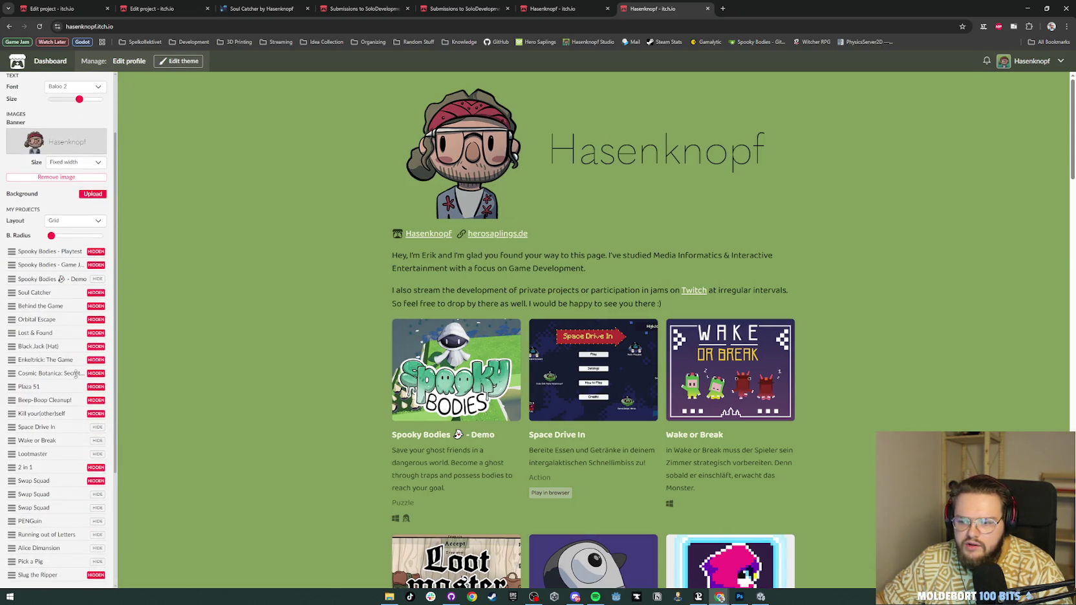
scroll(76, 373, "down", 1)
left_click(97, 385)
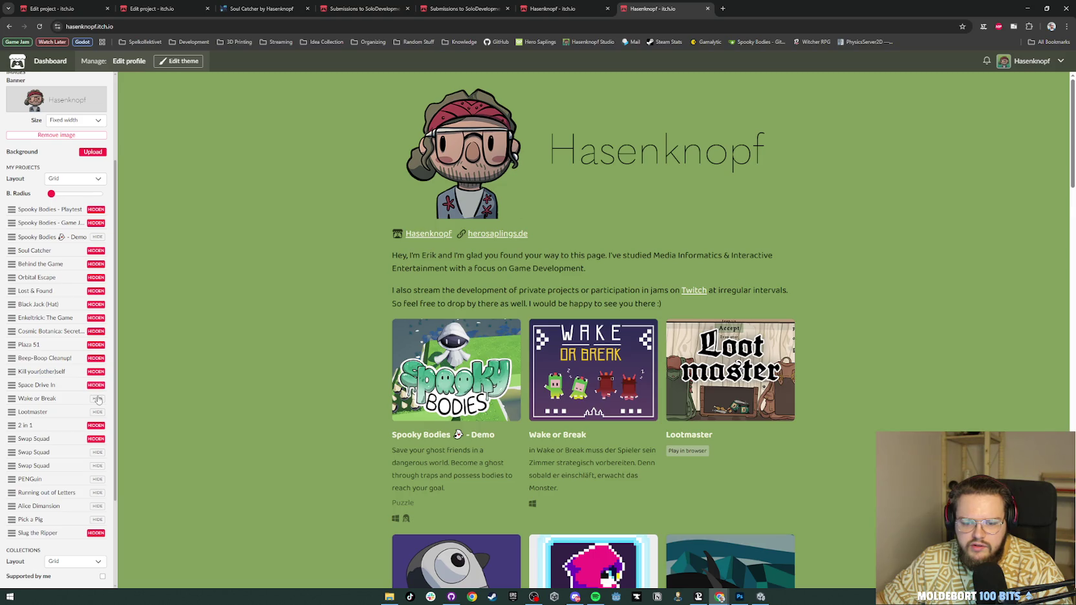
left_click(97, 399)
left_click(97, 412)
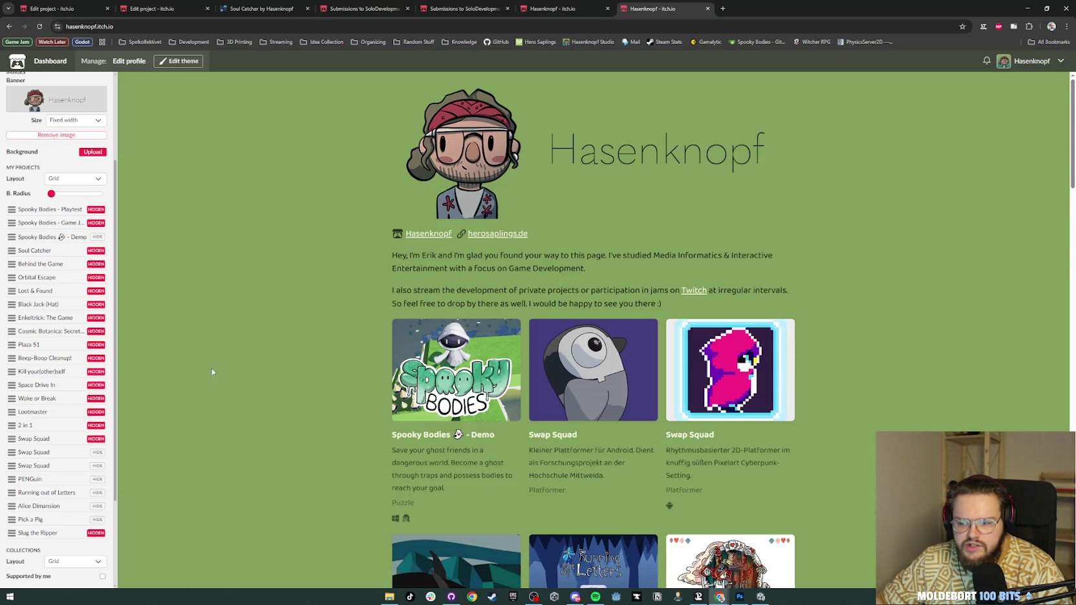
scroll(293, 366, "down", 1)
left_click(179, 62)
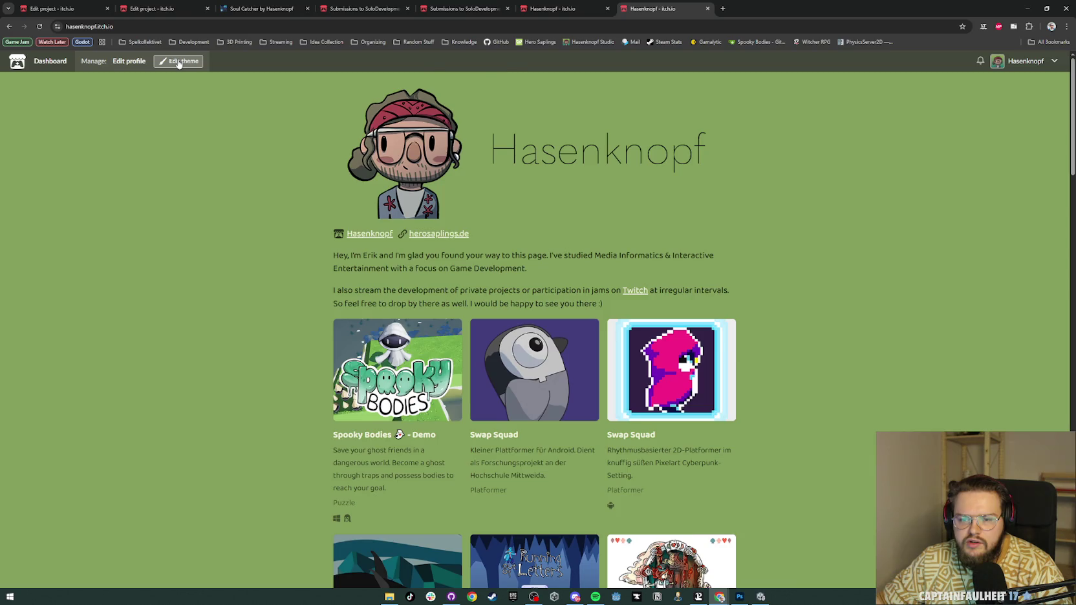
left_click(178, 63)
scroll(72, 534, "down", 3)
left_click(64, 574)
Step: Reload the profile and check that the 2022 collection appears between 2023 and 2021
left_click(179, 62)
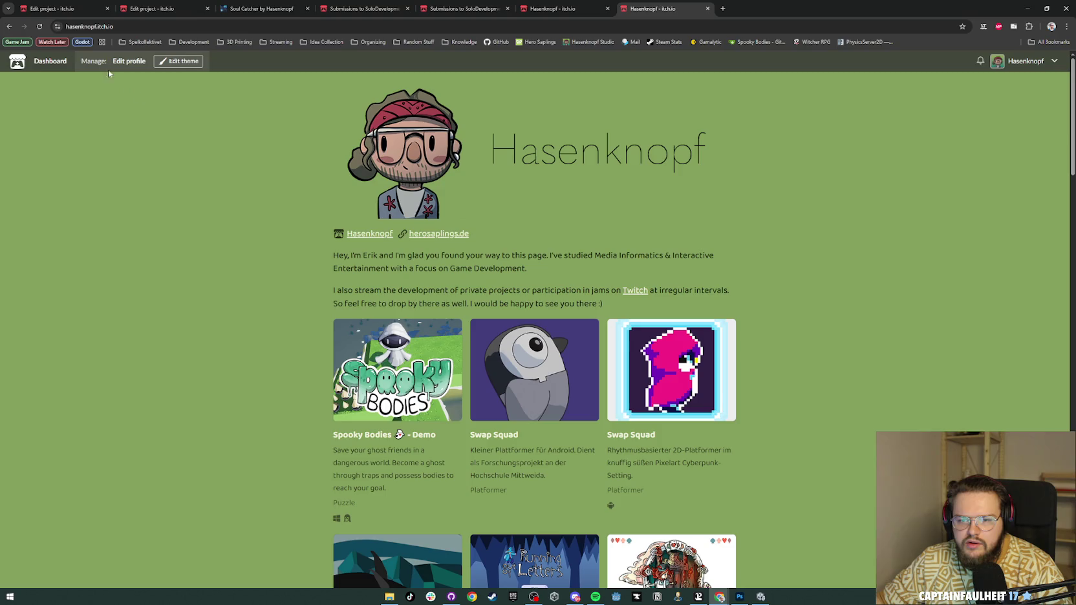
left_click(44, 28)
scroll(265, 291, "down", 15)
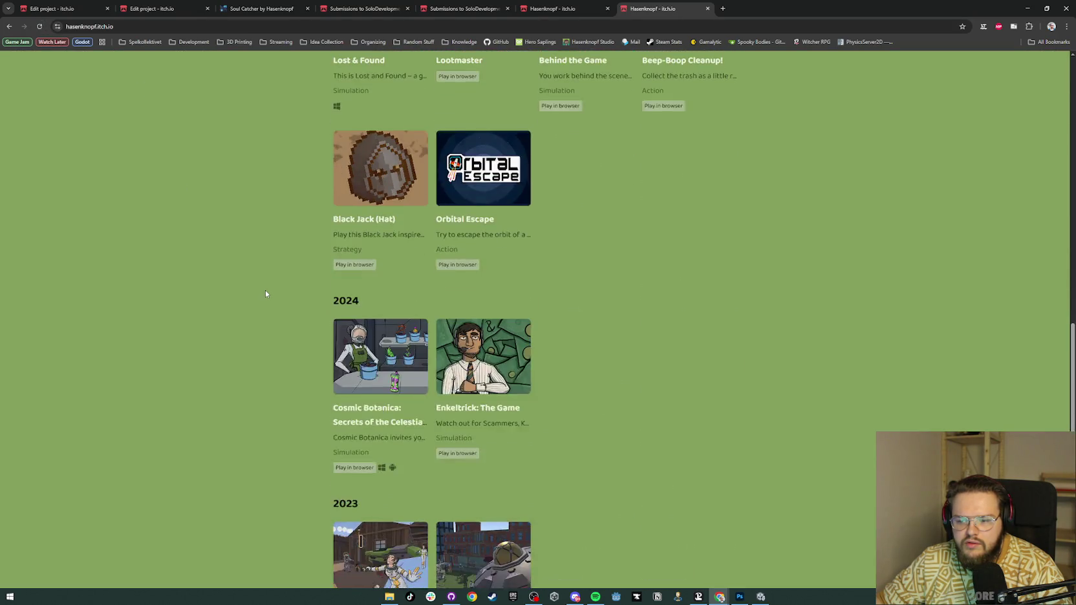
scroll(265, 294, "down", 2)
scroll(427, 324, "up", 3)
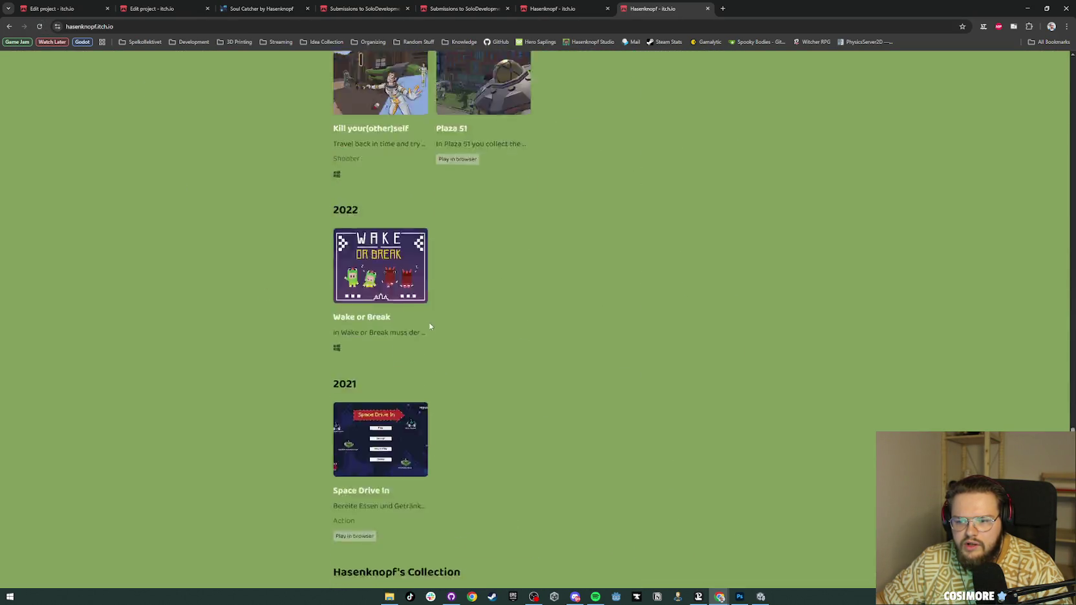
scroll(427, 327, "up", 15)
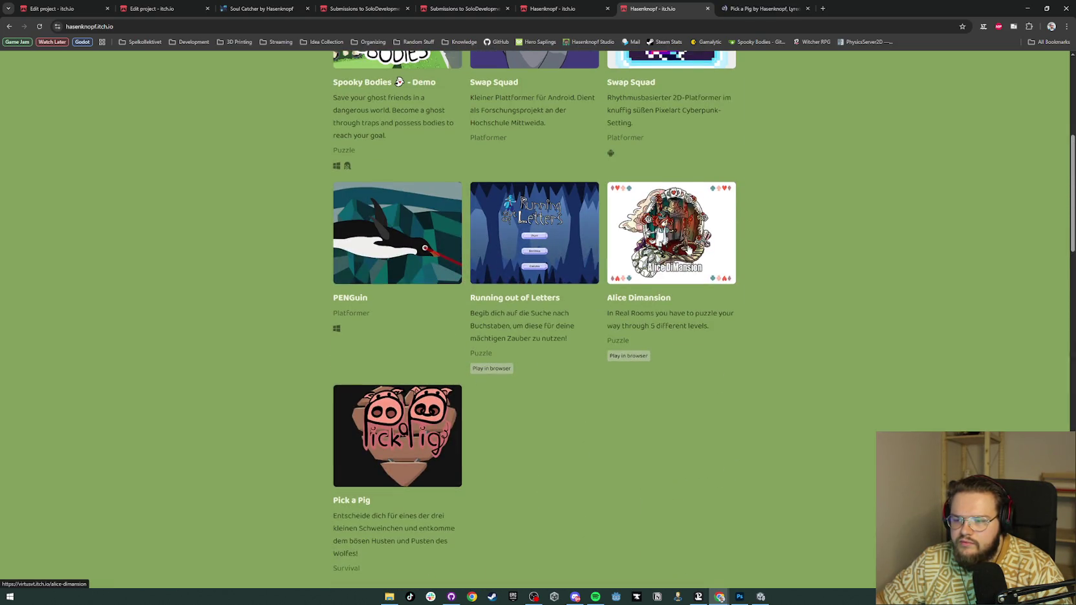
scroll(689, 249, "up", 1)
Step: Add Pick a Pig to the existing 2021 collection and close its page
left_click(763, 8)
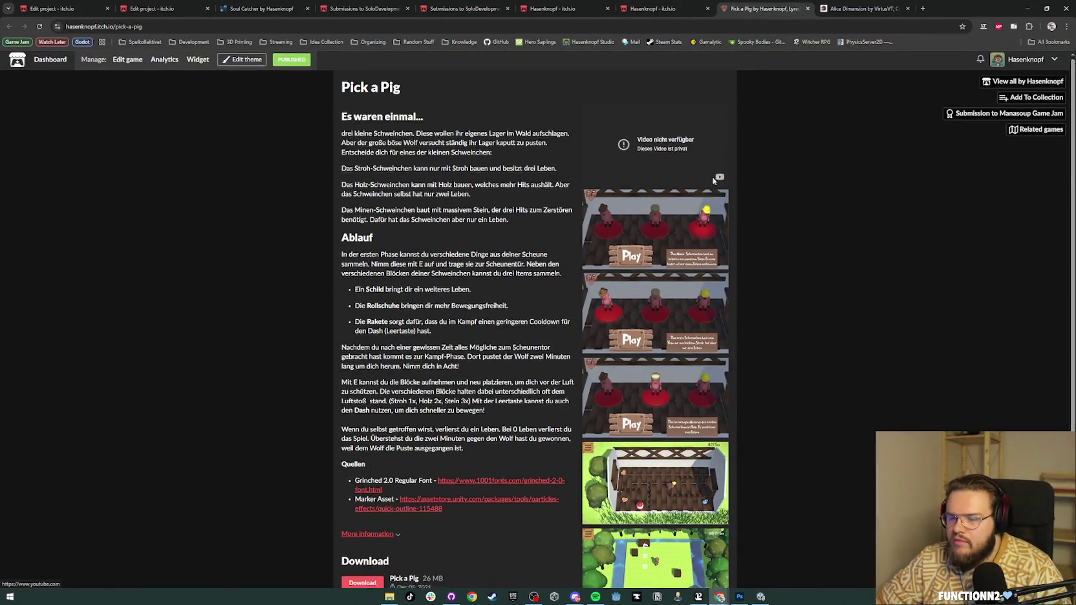
scroll(711, 176, "down", 2)
left_click(384, 381)
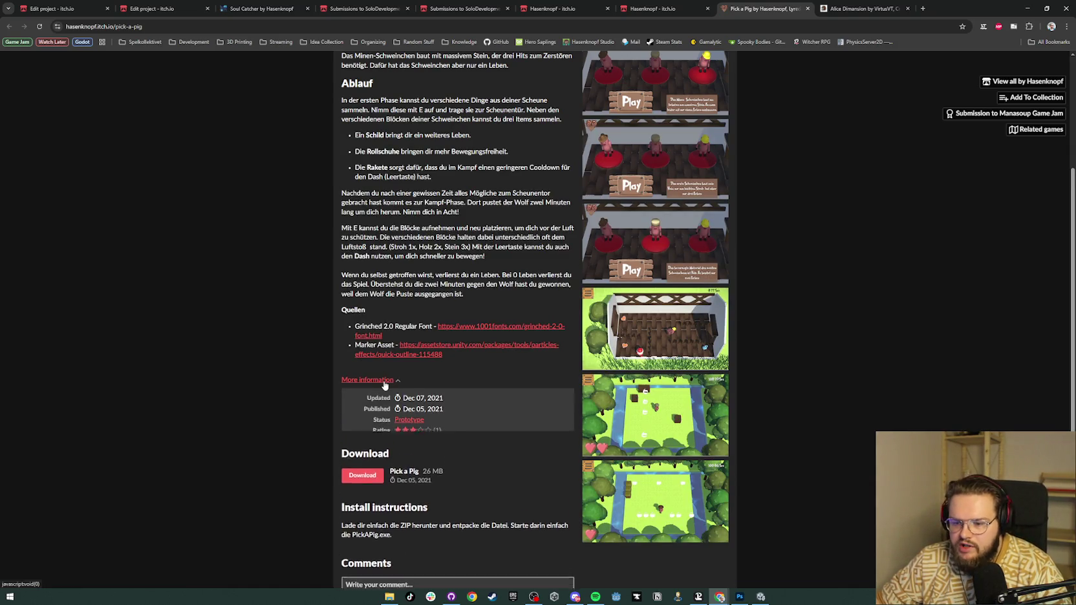
left_click(384, 379)
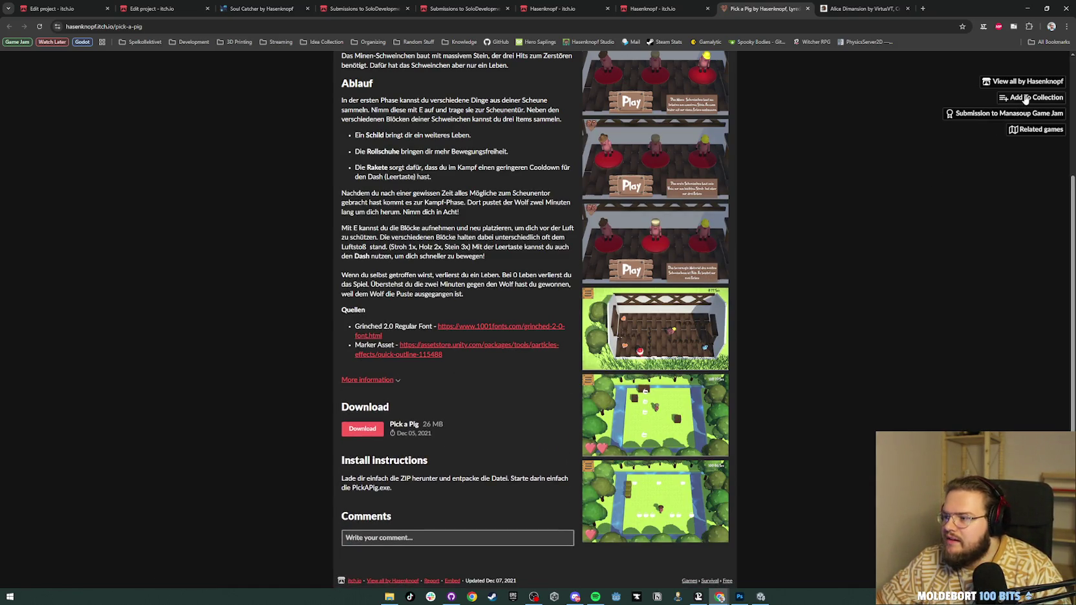
left_click(1026, 99)
left_click(488, 173)
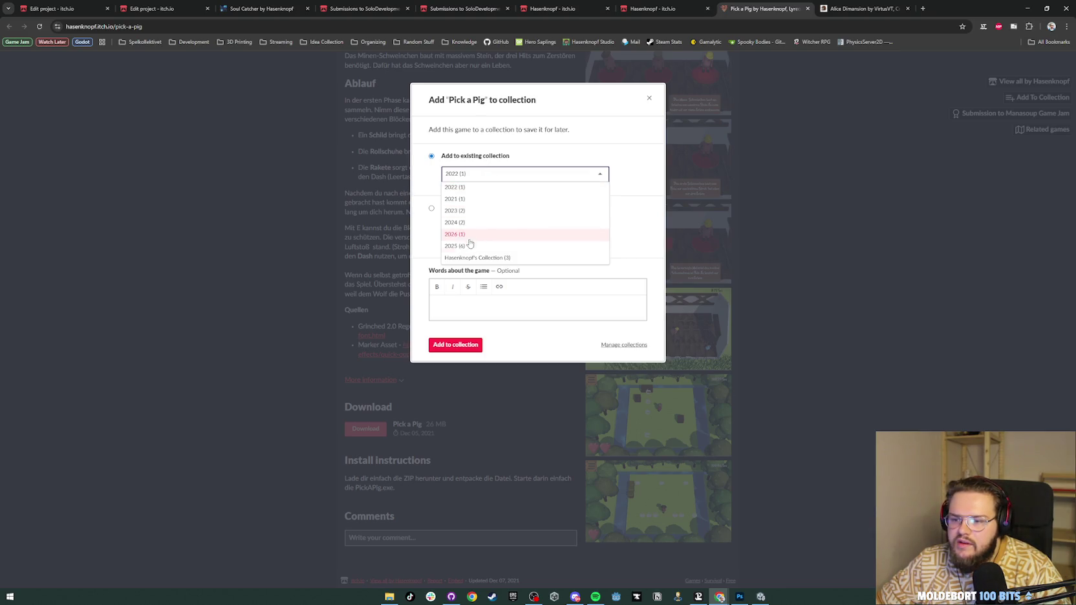
left_click(474, 199)
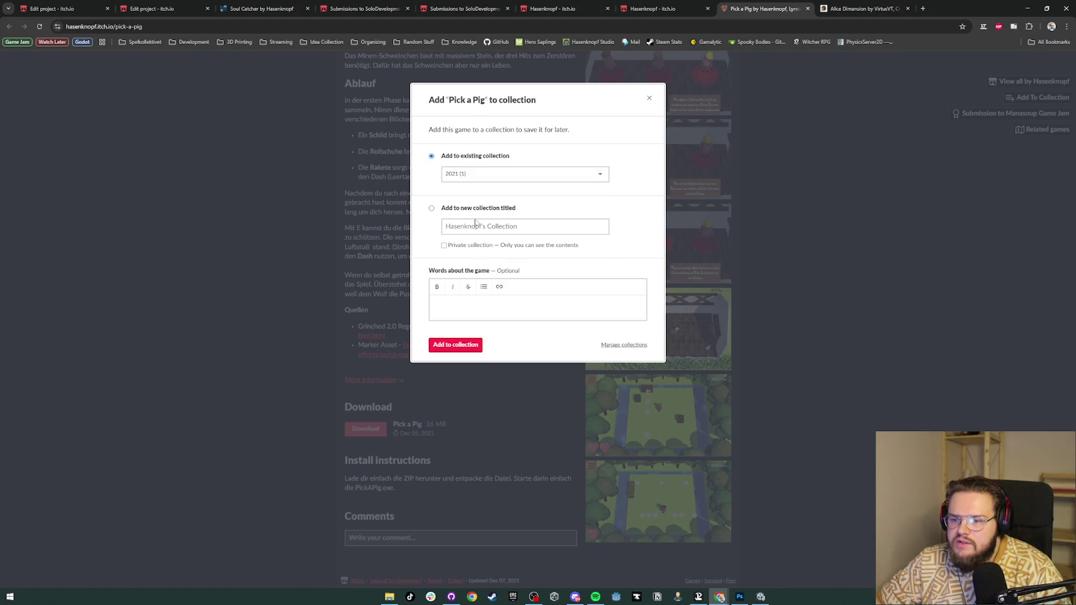
left_click(467, 344)
left_click(648, 98)
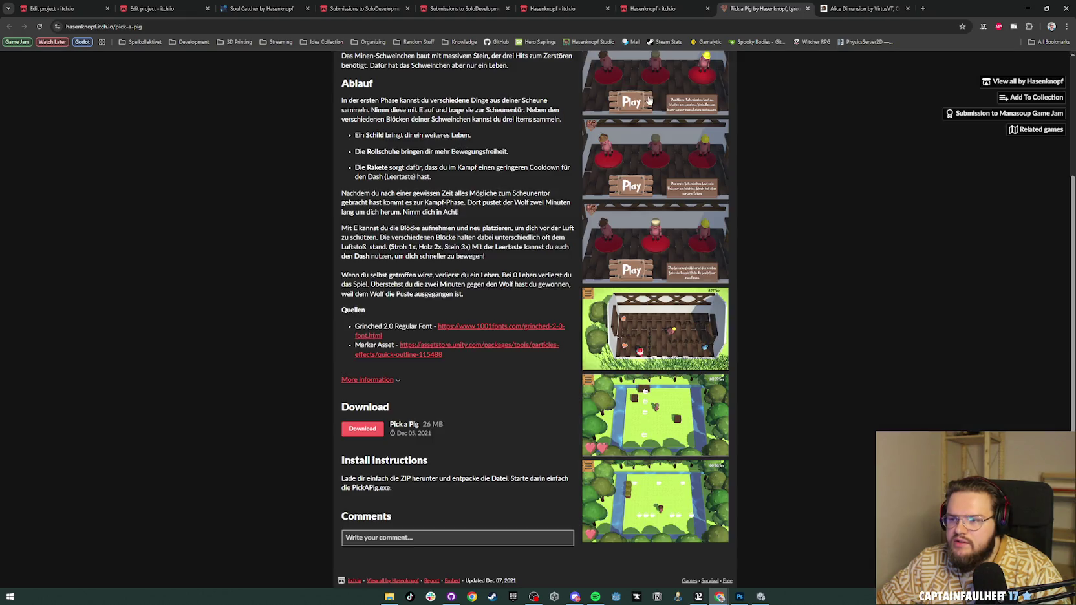
middle_click(762, 10)
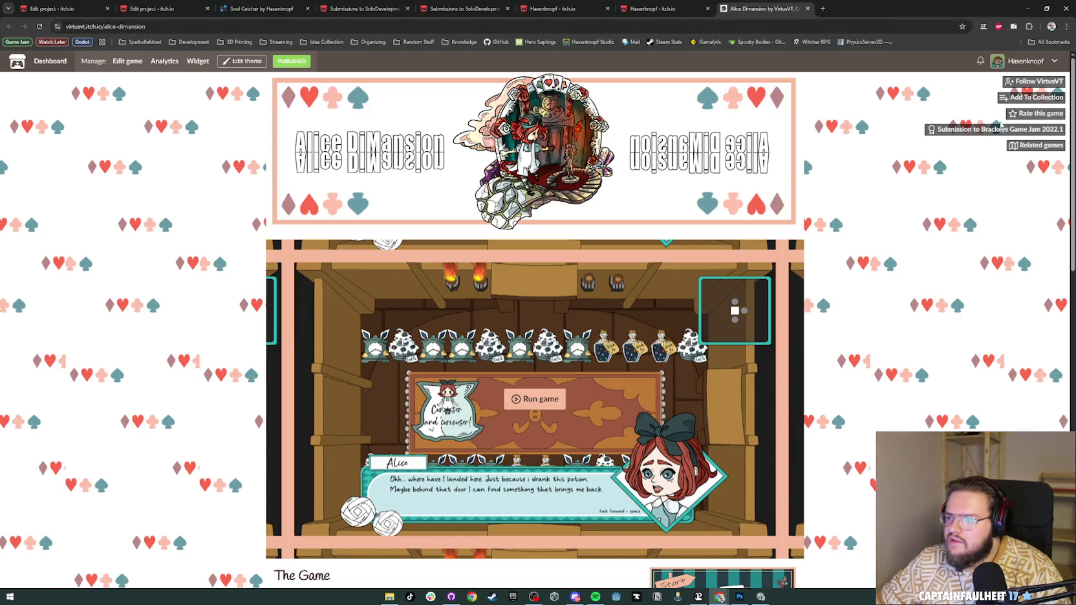
Step: Add Alice Dimansion to the existing 2022 collection and close its page
scroll(304, 395, "down", 15)
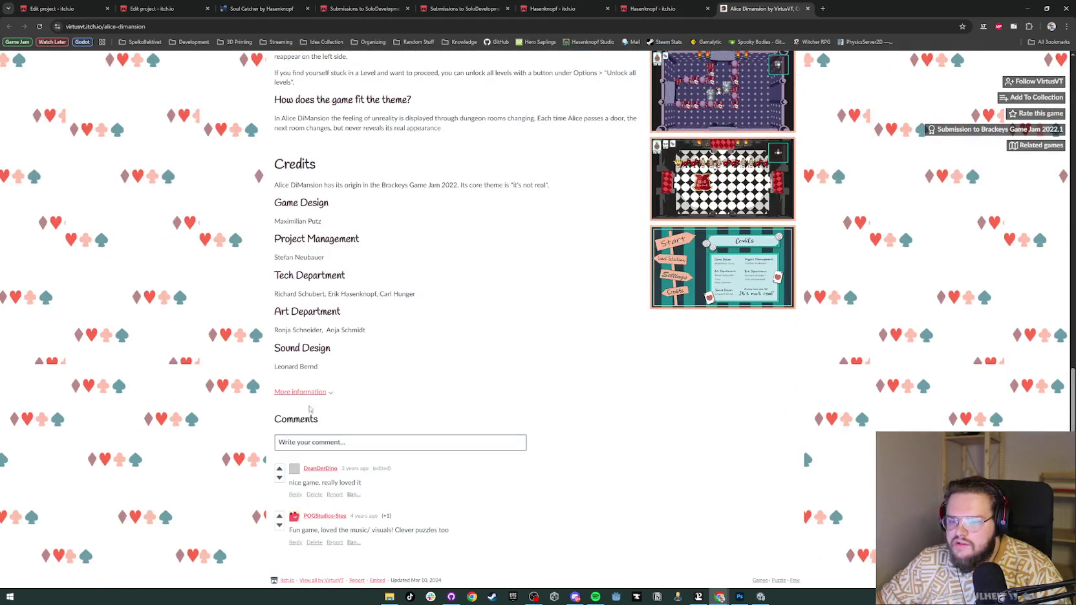
left_click(302, 393)
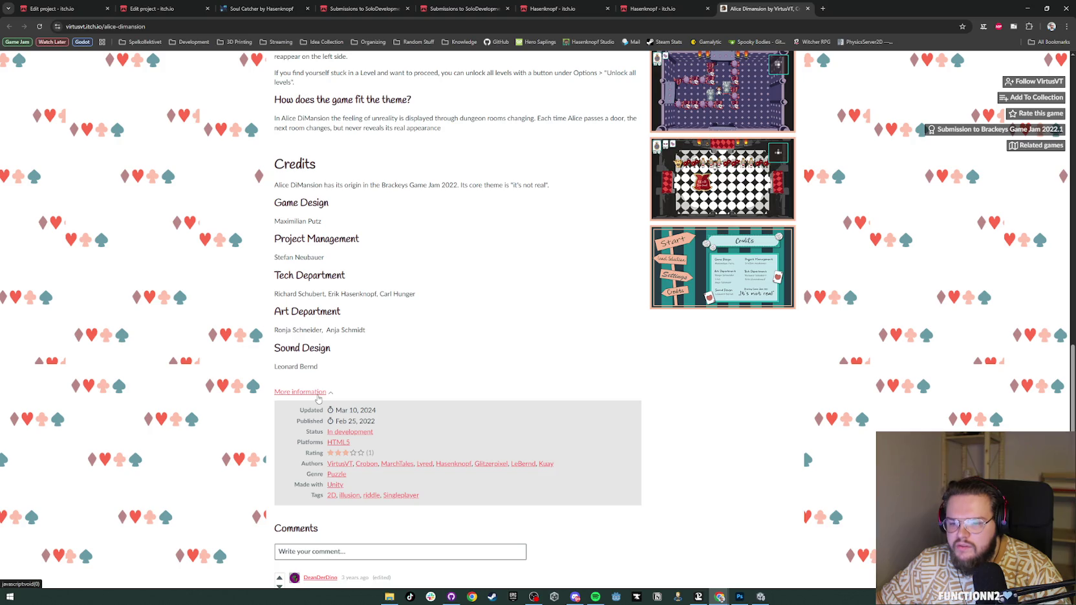
left_click(317, 395)
scroll(335, 319, "up", 12)
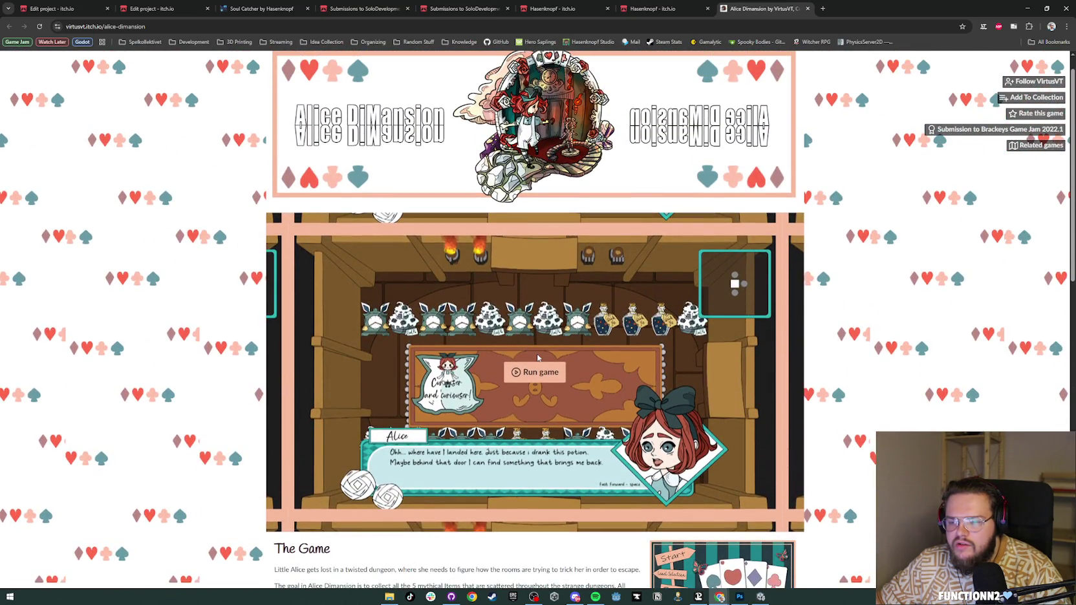
scroll(537, 357, "up", 1)
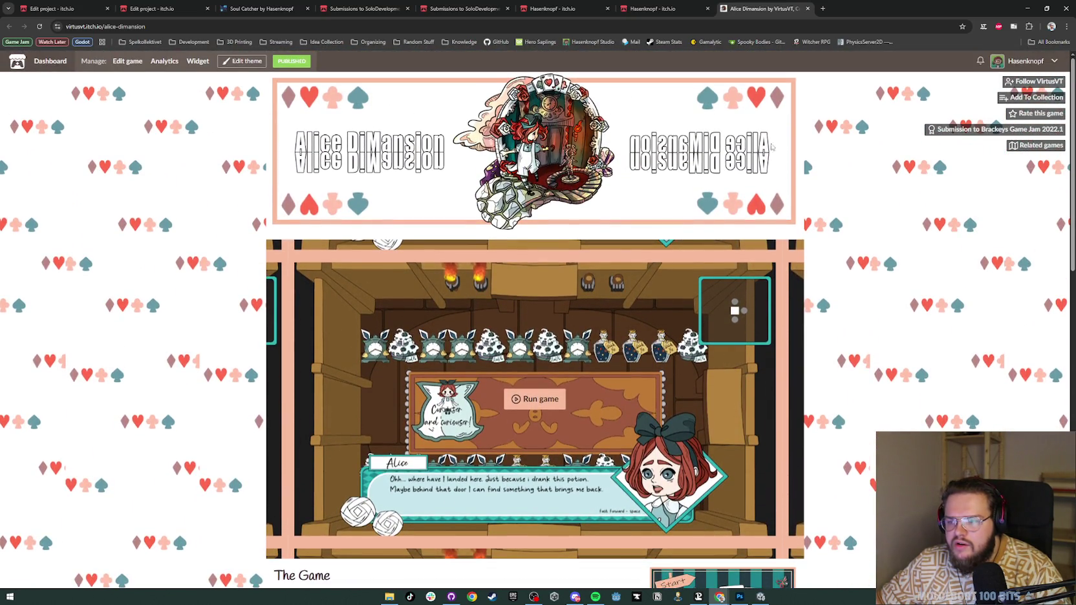
left_click(1032, 97)
left_click(525, 172)
left_click(476, 201)
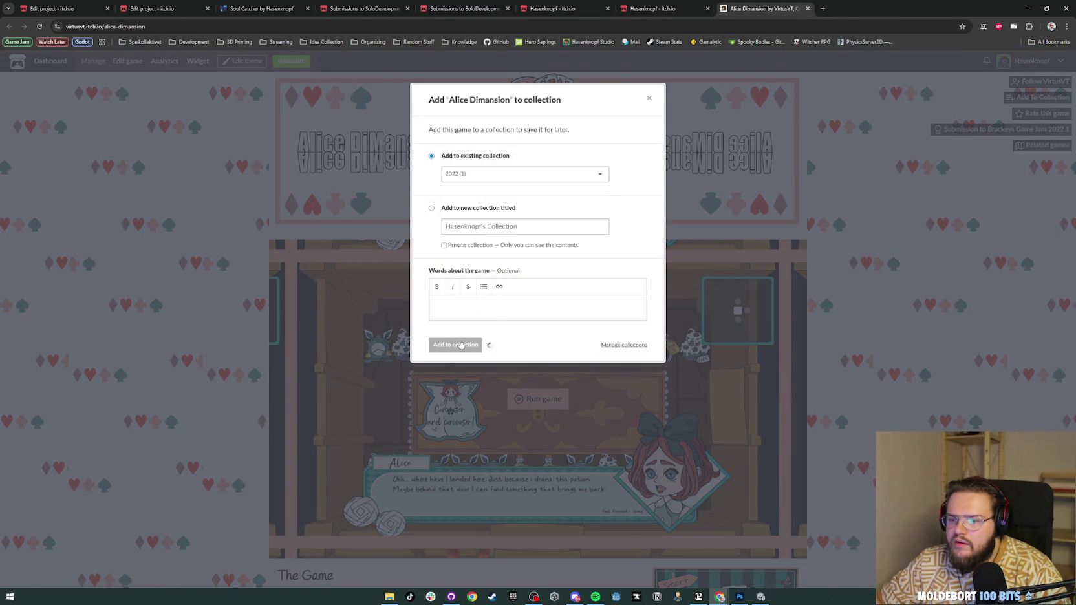
left_click(648, 100)
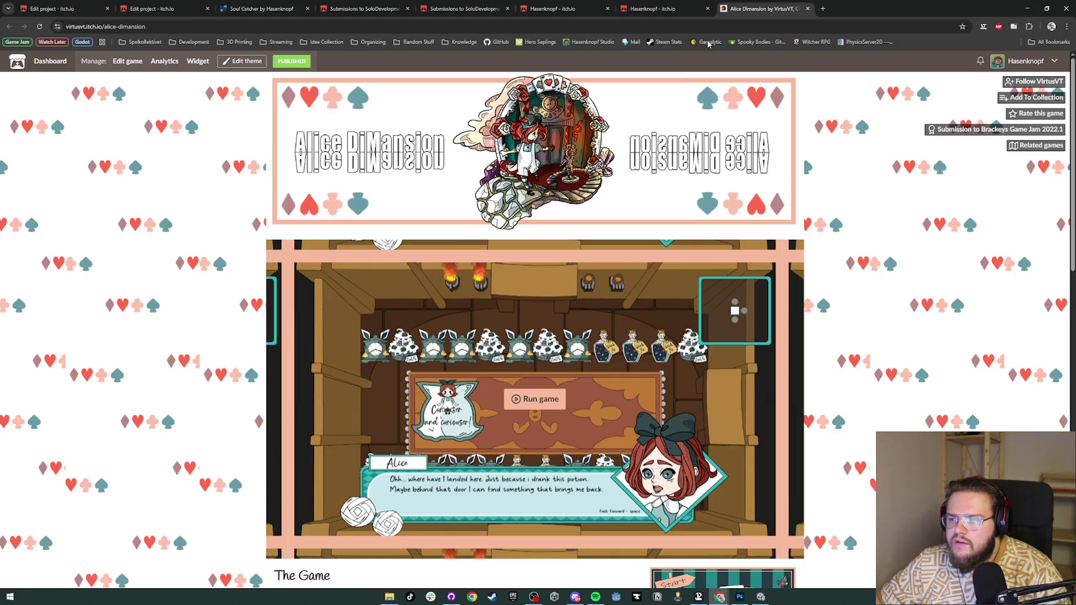
middle_click(733, 5)
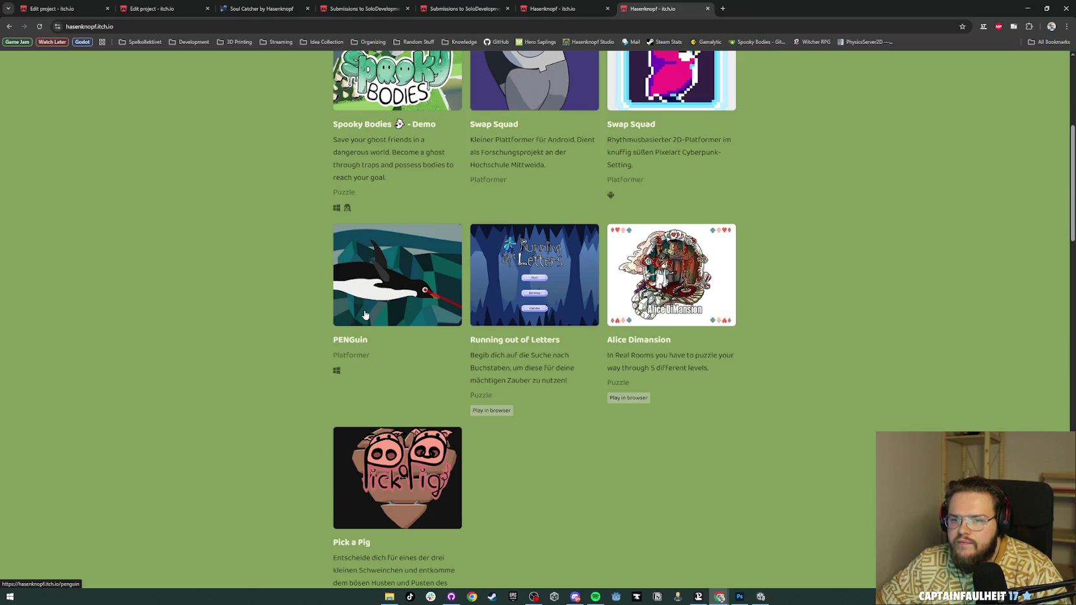
Step: Hide Alice Dimansion from the main project grid in the theme editor
scroll(367, 319, "down", 15)
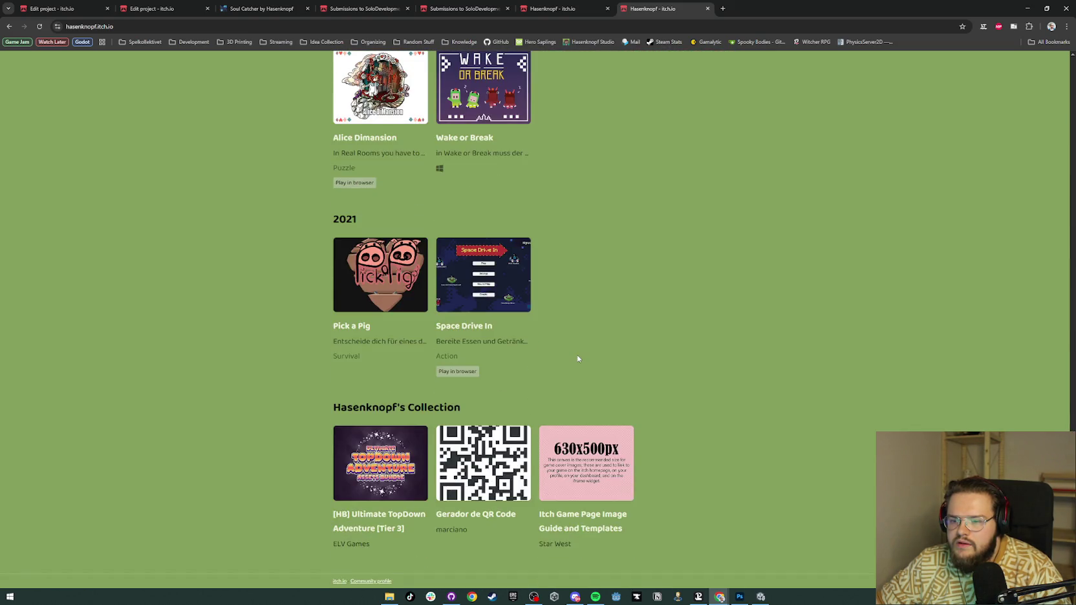
scroll(507, 346, "up", 6)
scroll(506, 344, "up", 8)
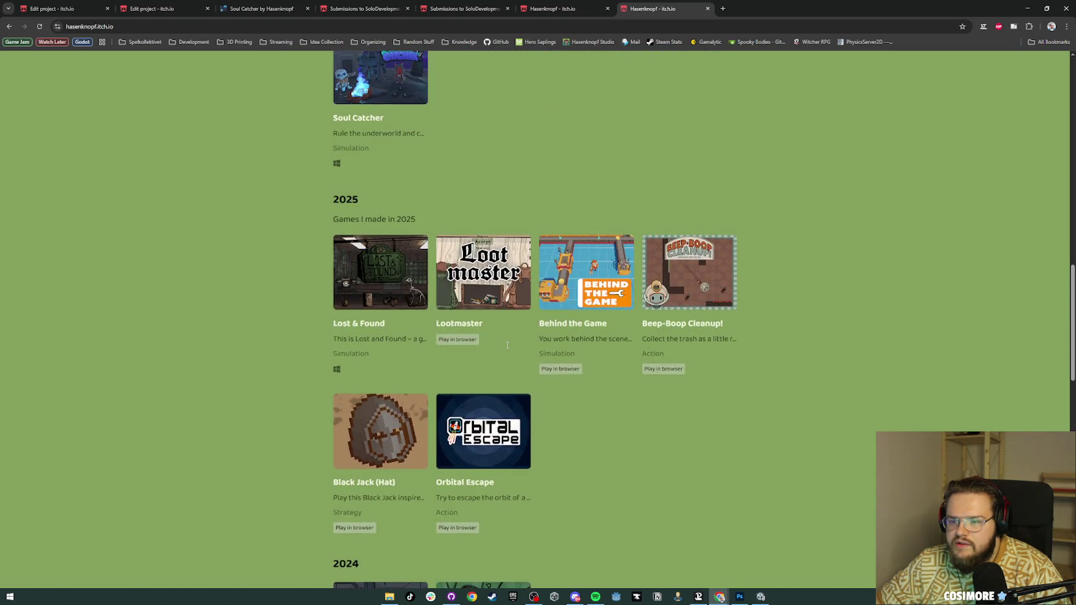
scroll(507, 348, "up", 2)
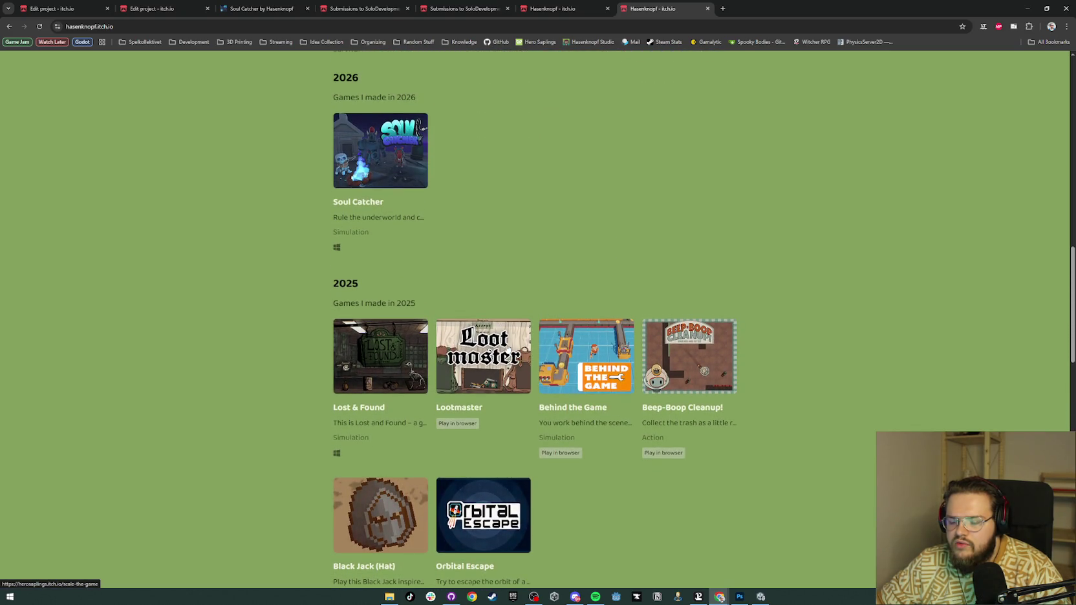
scroll(507, 348, "up", 3)
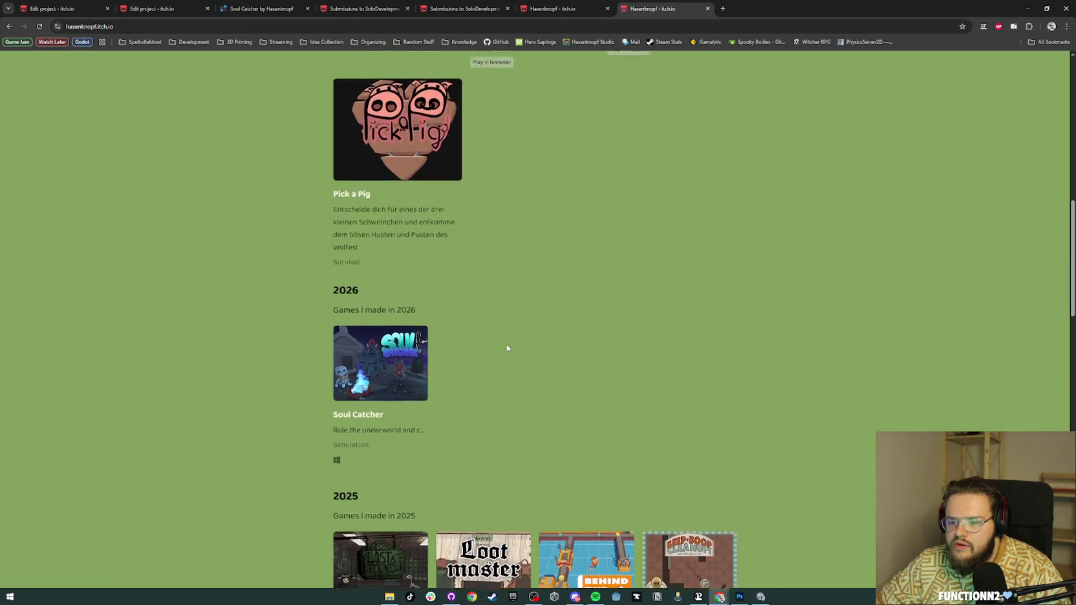
scroll(507, 348, "up", 3)
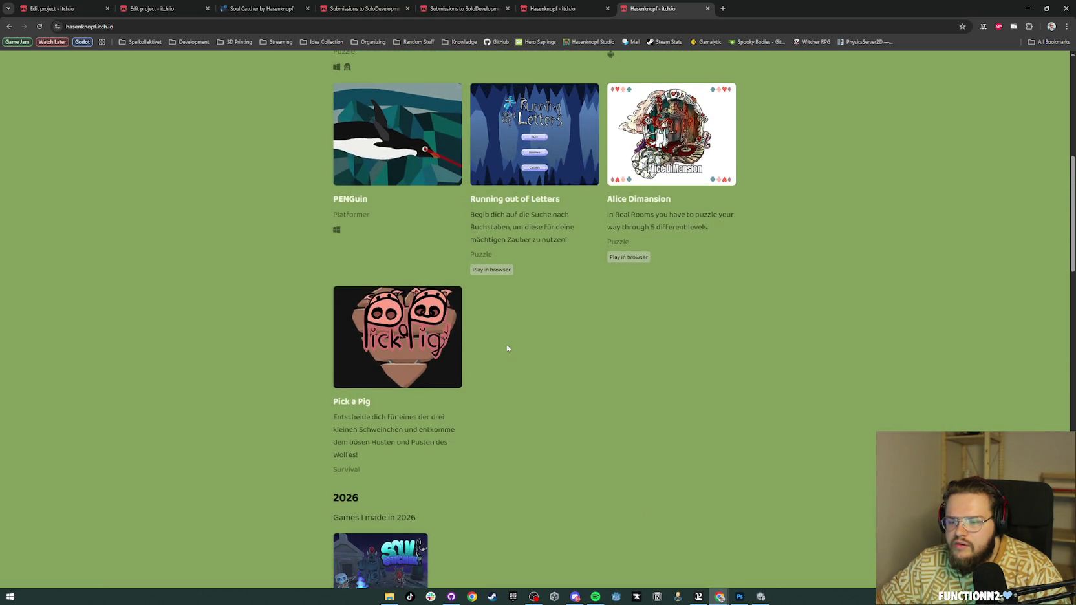
scroll(507, 348, "up", 6)
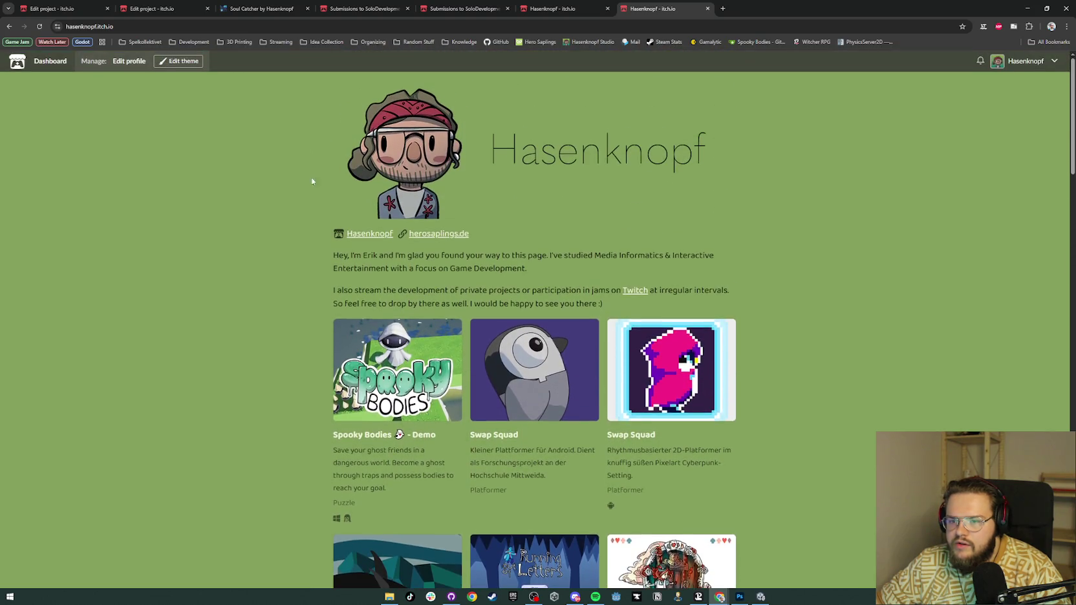
left_click(197, 63)
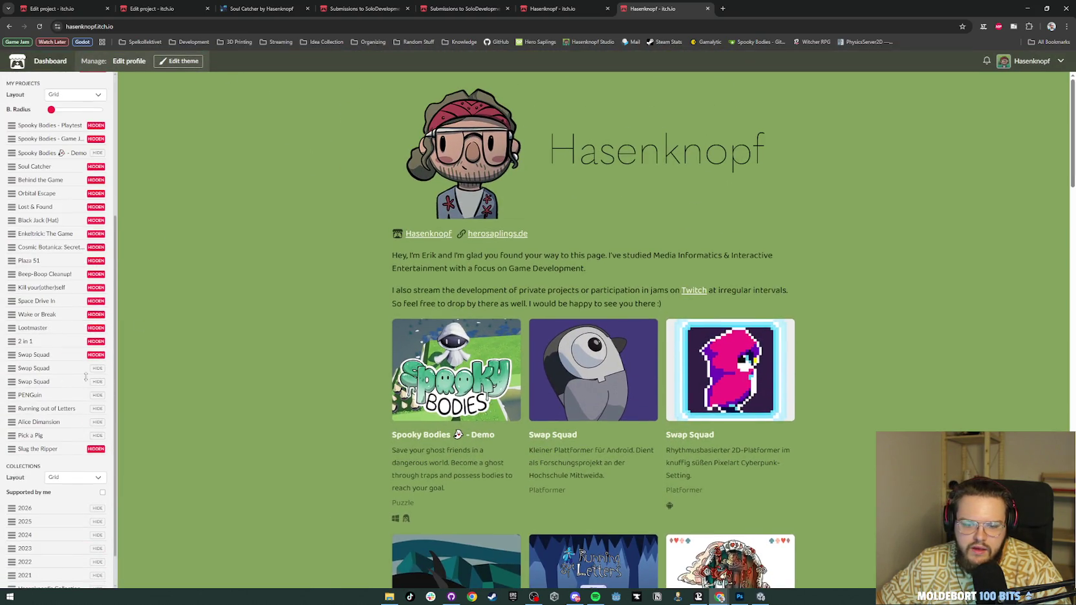
left_click(97, 422)
Step: Open Pick a Pig, Running out of Letters, PENGuin and Swap Squad in new tabs, viewing Pick a Pig
scroll(81, 347, "down", 2)
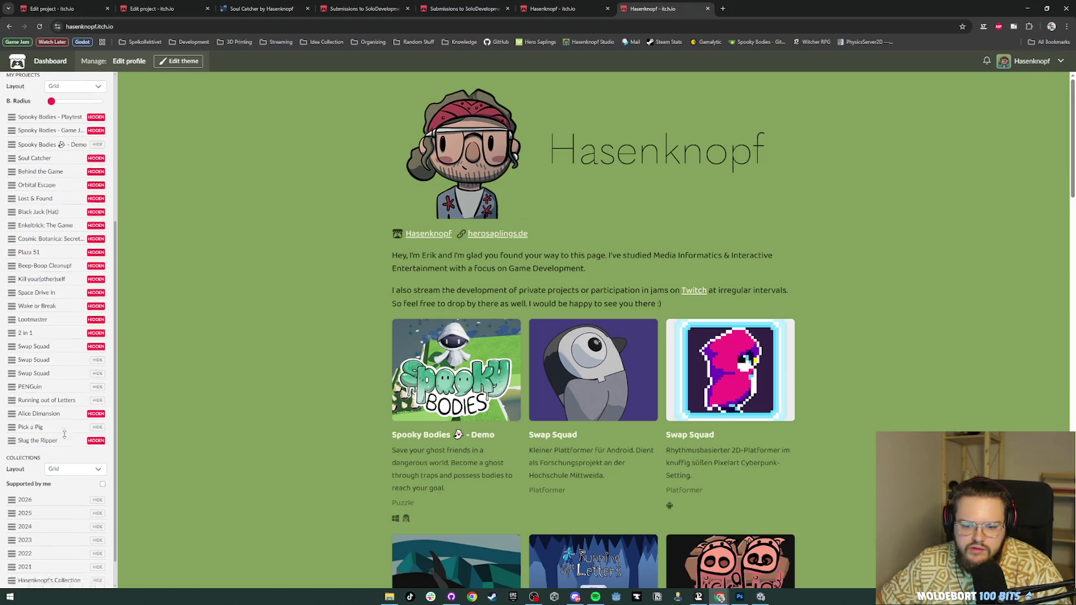
scroll(373, 414, "down", 6)
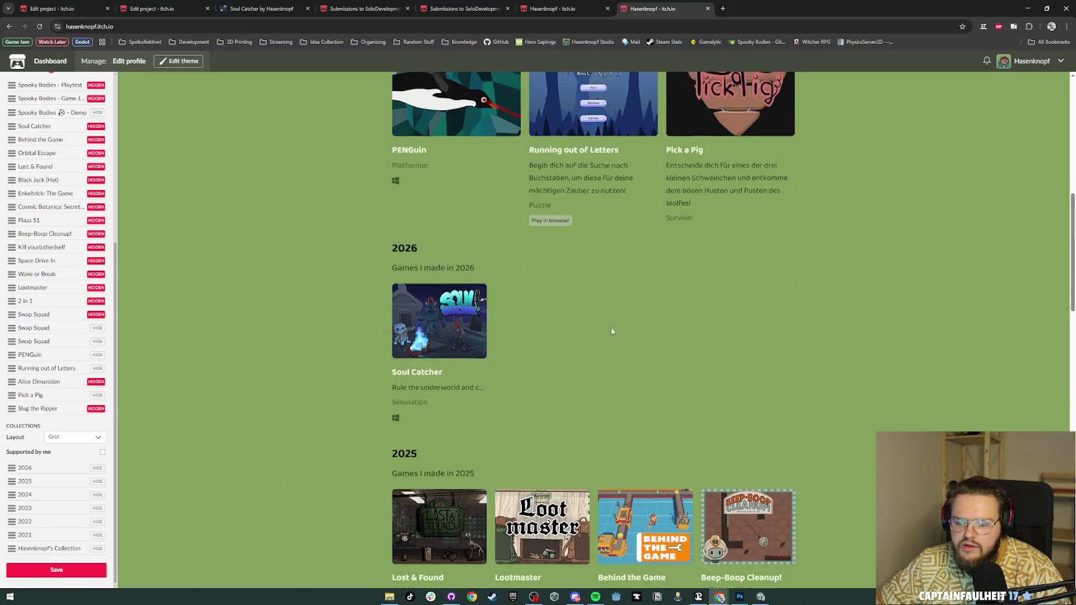
scroll(612, 332, "up", 5)
middle_click(729, 459)
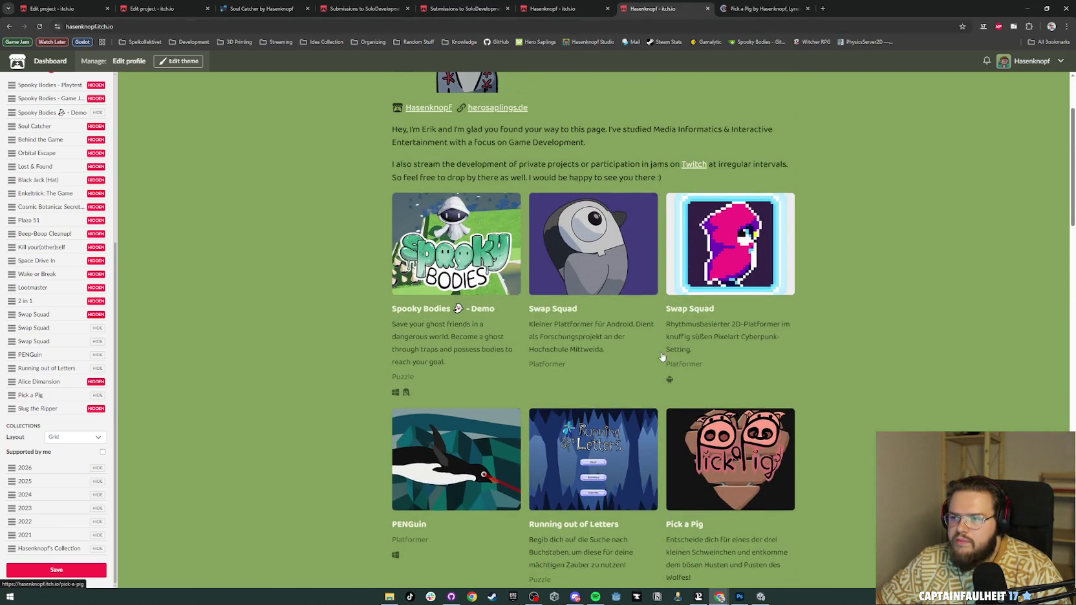
middle_click(431, 437)
scroll(431, 437, "down", 1)
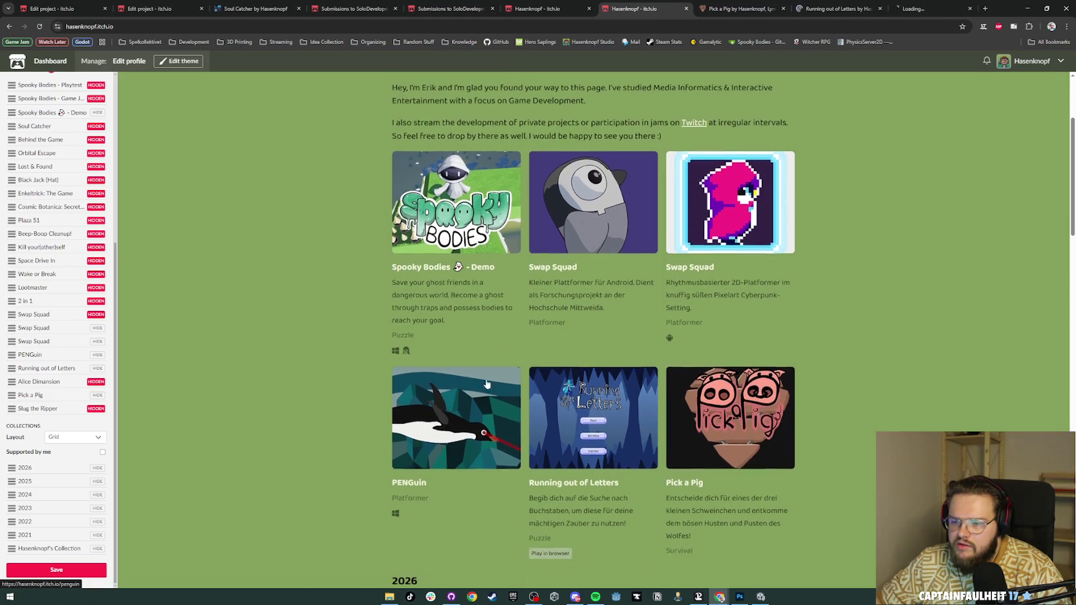
middle_click(586, 220)
middle_click(730, 202)
left_click(609, 5)
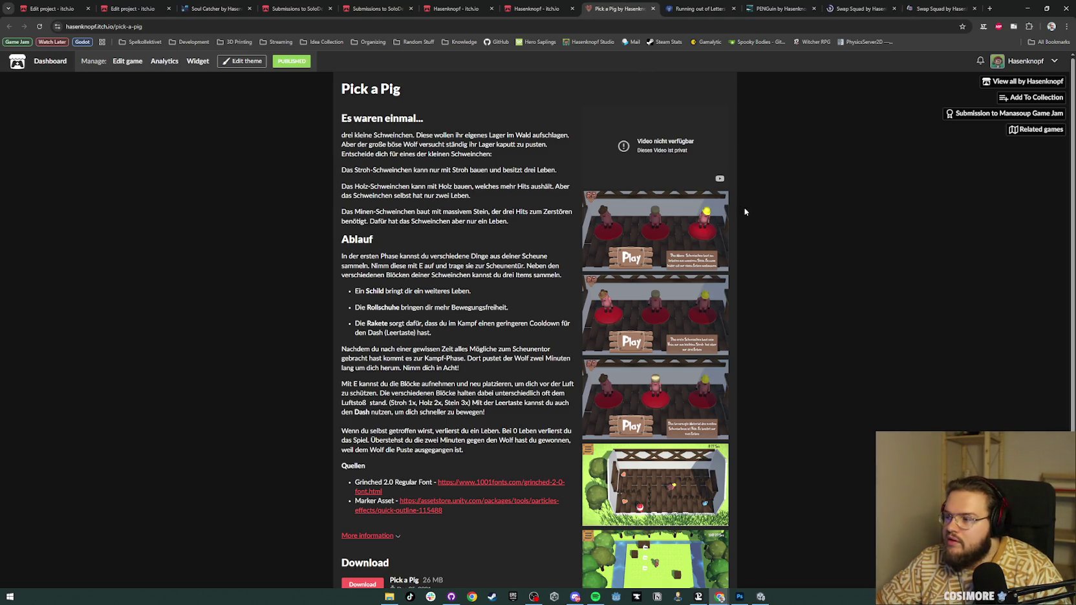
Step: Check Pick a Pig's details and collection list, confirming it is already in 2021
scroll(539, 357, "down", 3)
left_click(382, 382)
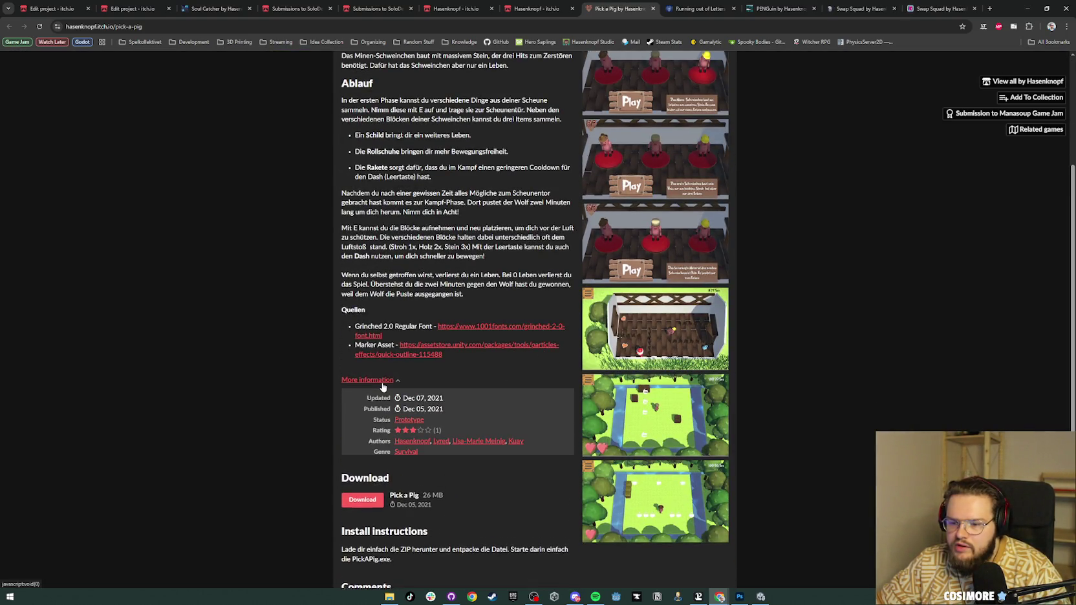
left_click(382, 381)
left_click(1025, 97)
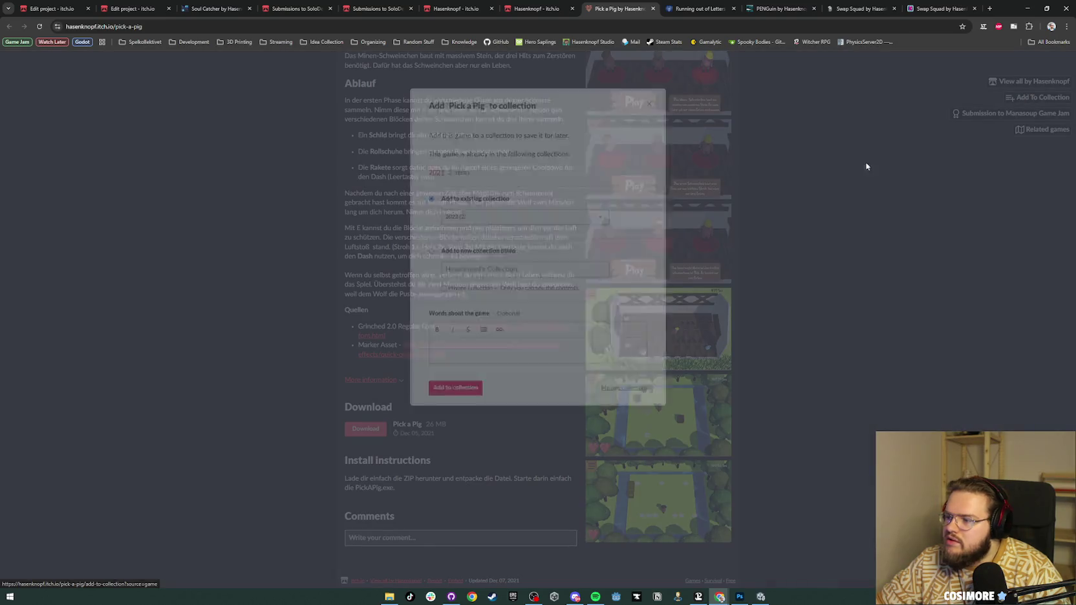
left_click(493, 210)
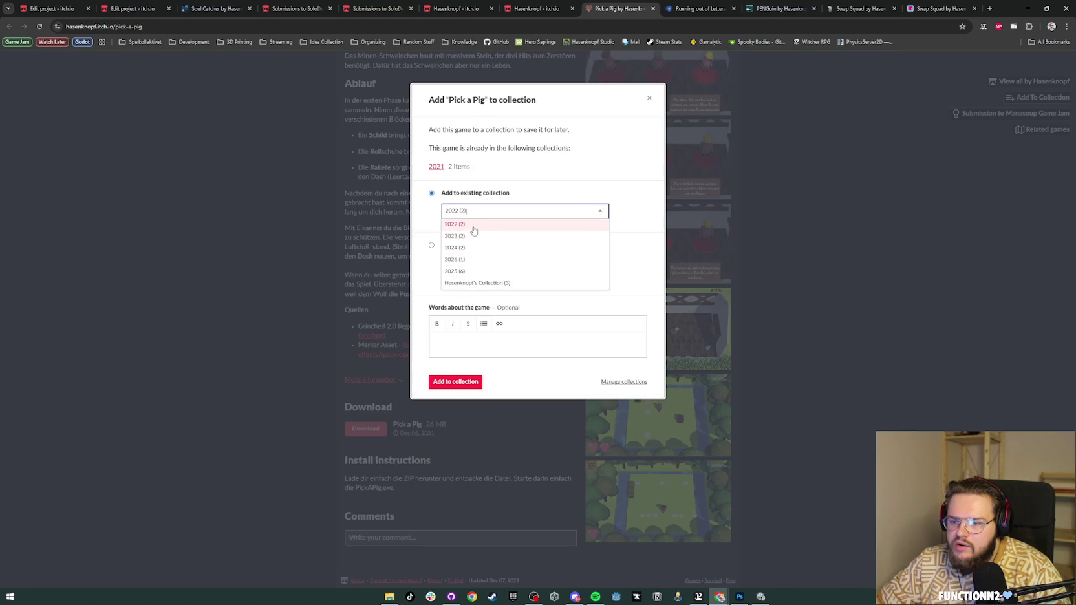
left_click(603, 211)
left_click(602, 211)
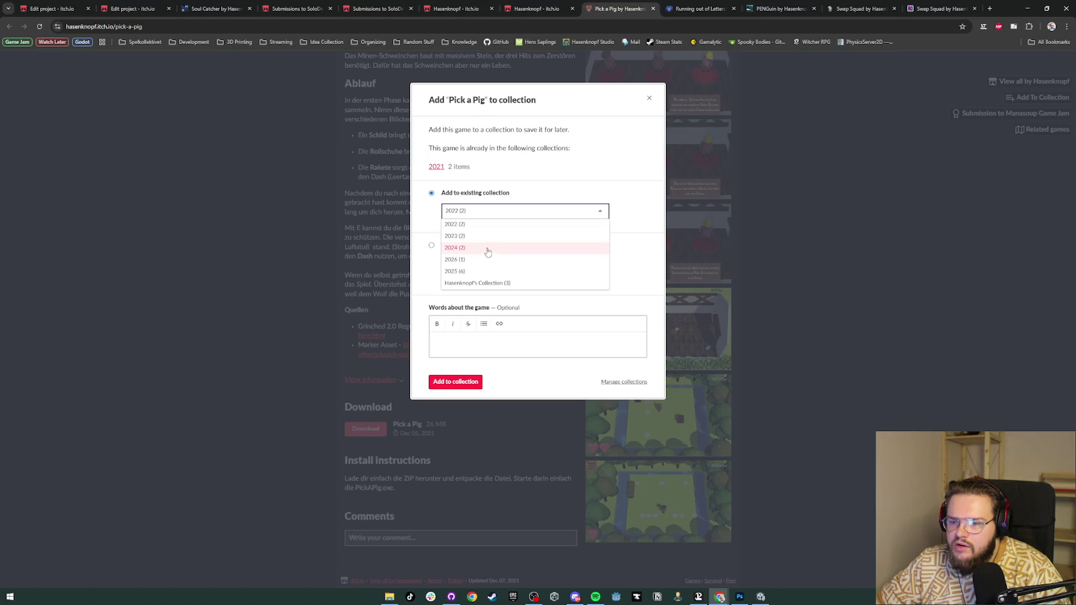
left_click(634, 207)
Step: Close Pick a Pig's tab without changes and begin adding Running out of Letters to a collection
left_click(649, 100)
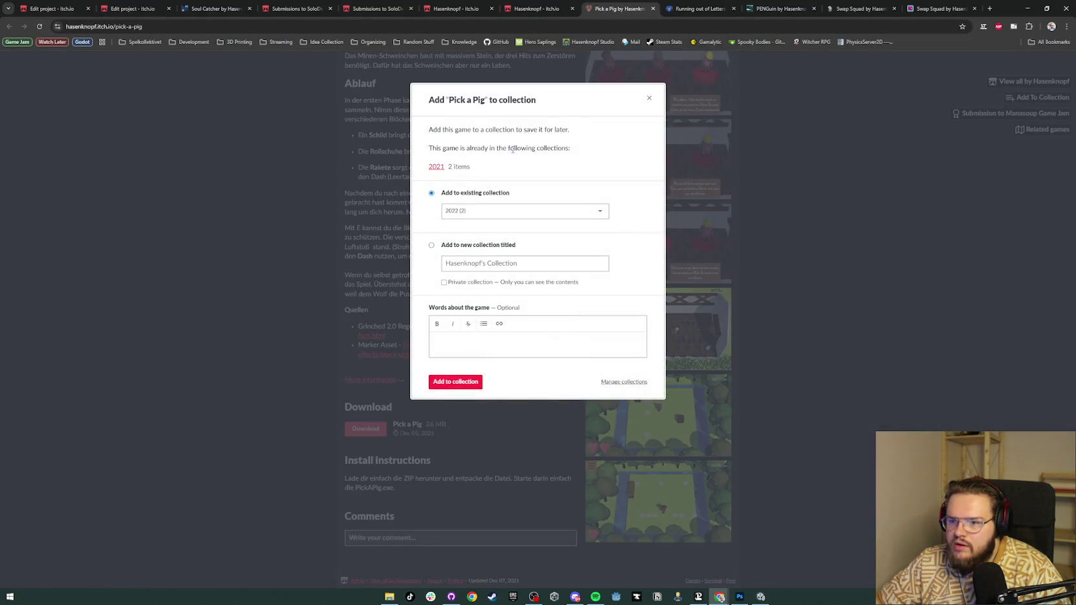
left_click(475, 207)
left_click(489, 179)
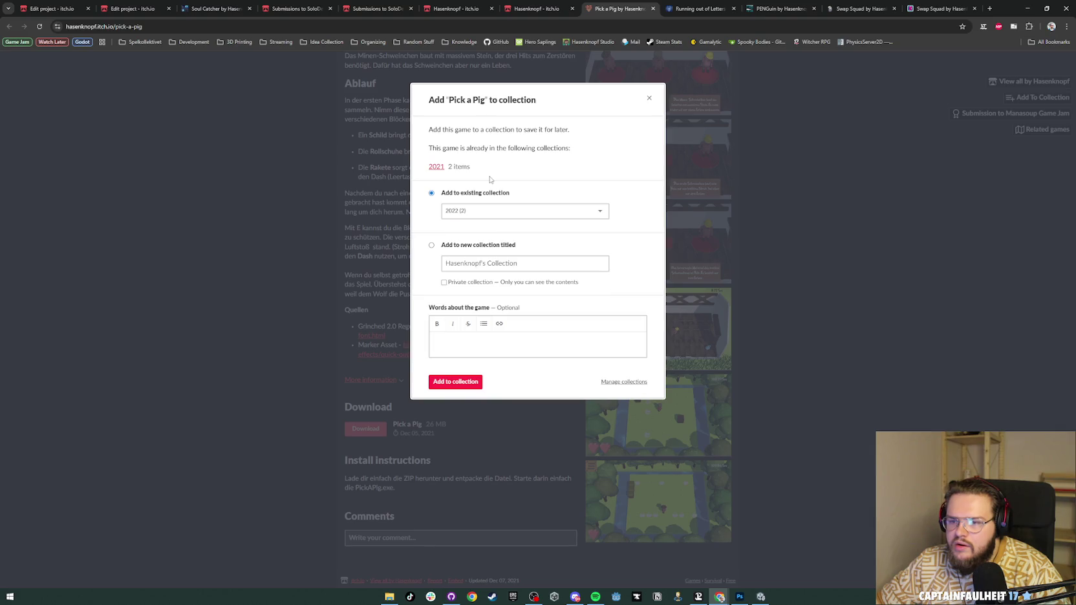
left_click(651, 99)
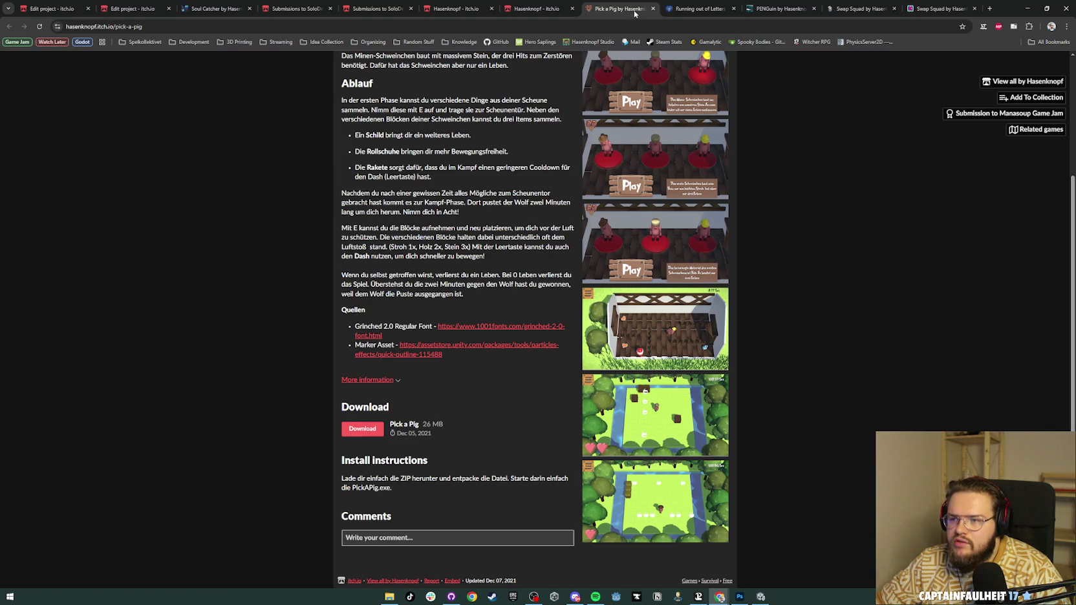
middle_click(636, 11)
left_click(1031, 97)
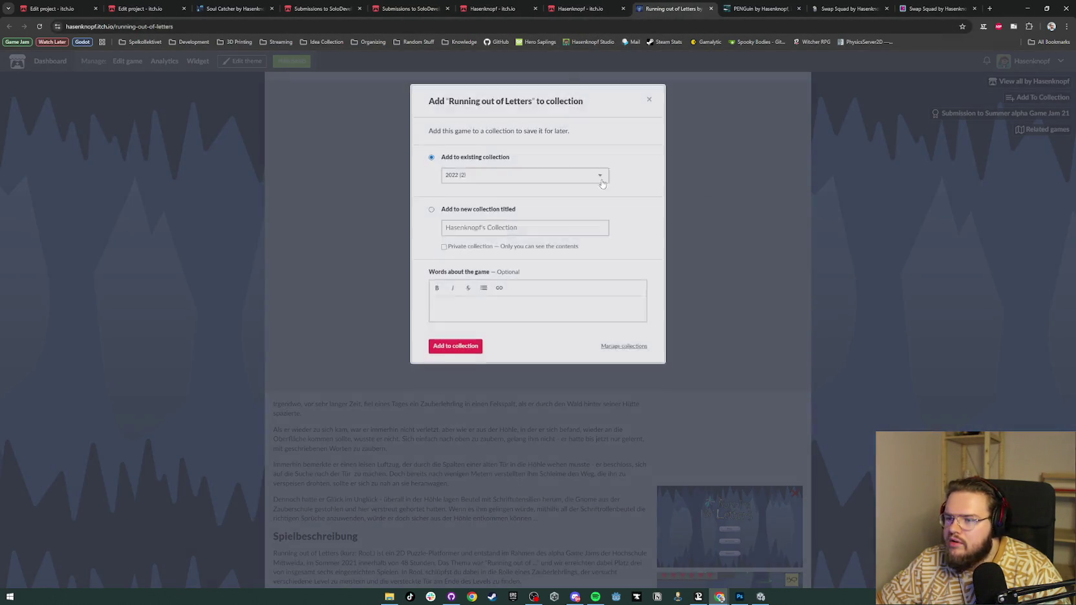
Step: Put Running out of Letters into the existing 2021 collection, then close its tab
left_click(649, 99)
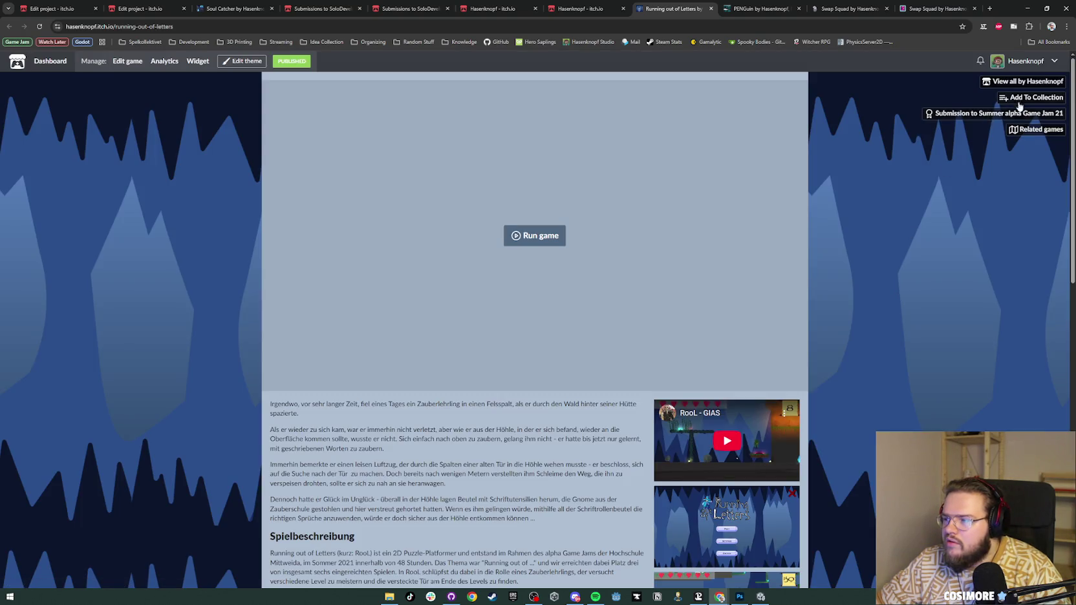
left_click(1020, 98)
left_click(472, 172)
left_click(466, 199)
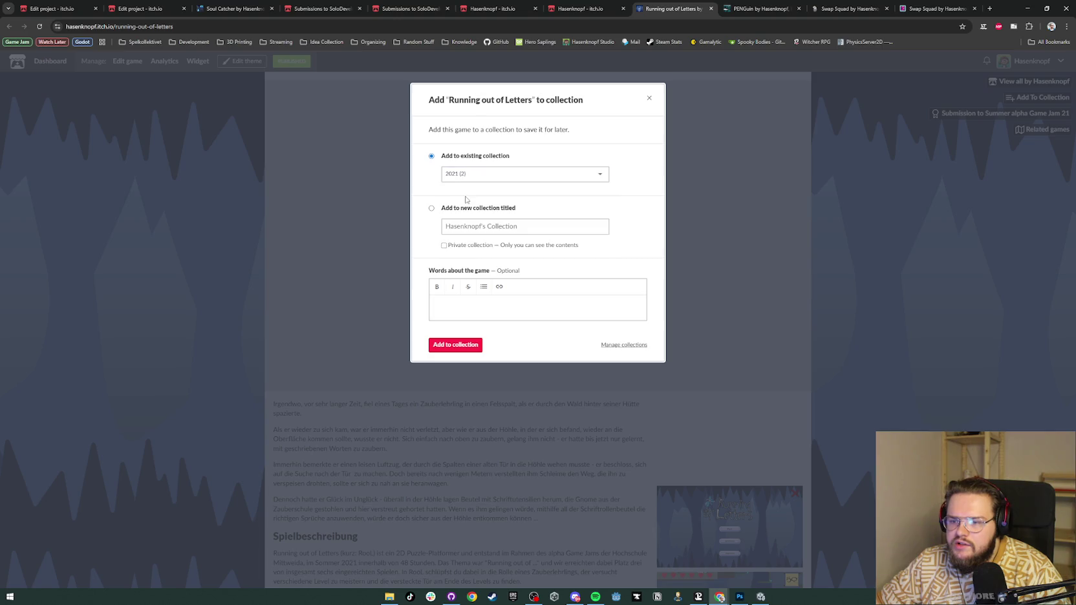
left_click(455, 346)
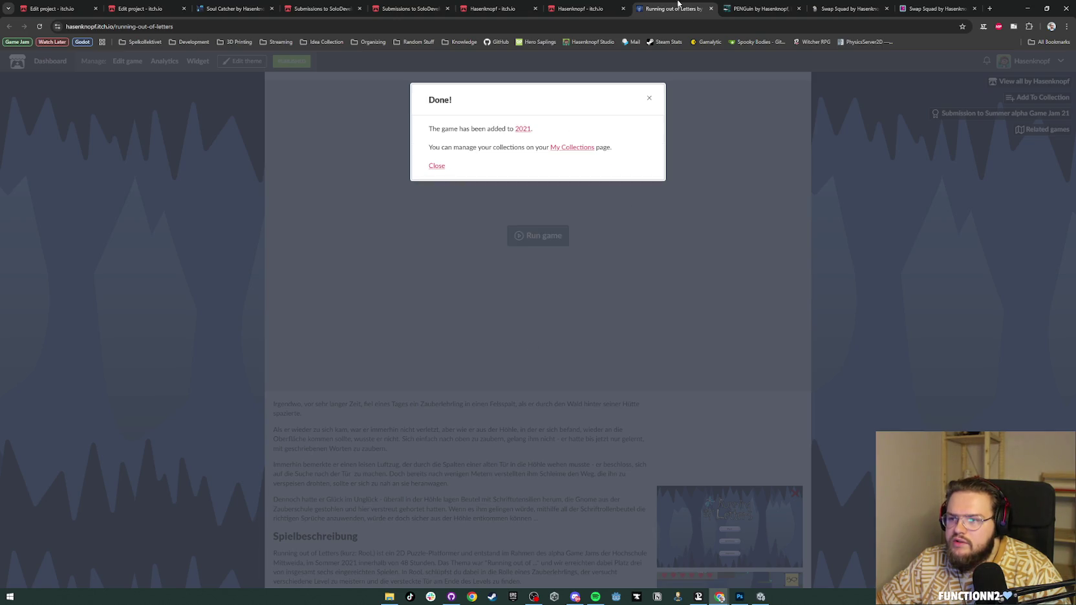
middle_click(678, 4)
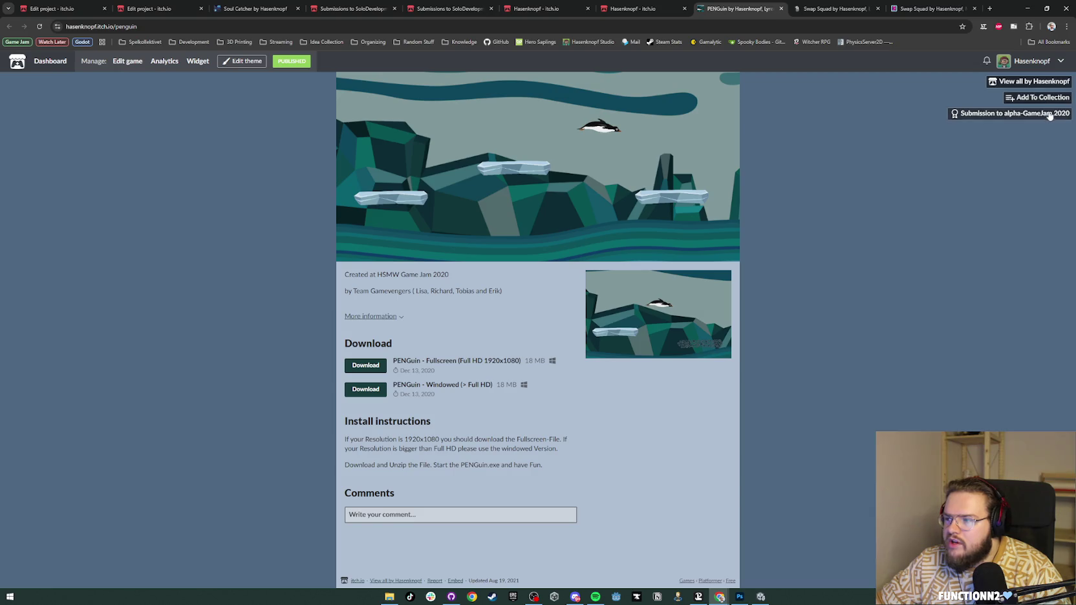
Step: Create a new collection titled 2020 containing PENGuin, then close PENGuin's tab
left_click(1031, 97)
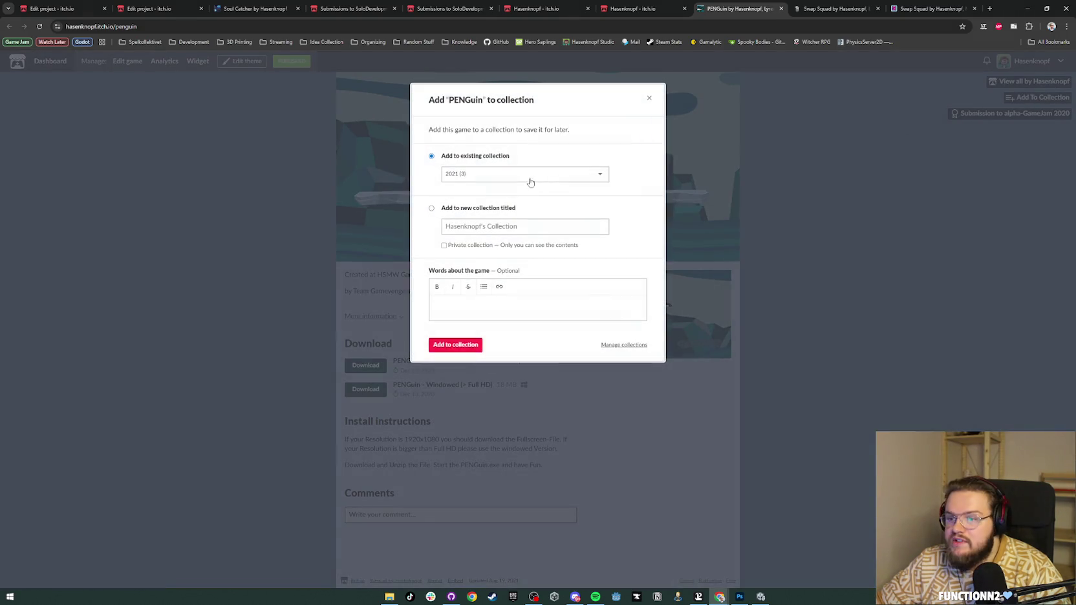
left_click(456, 225)
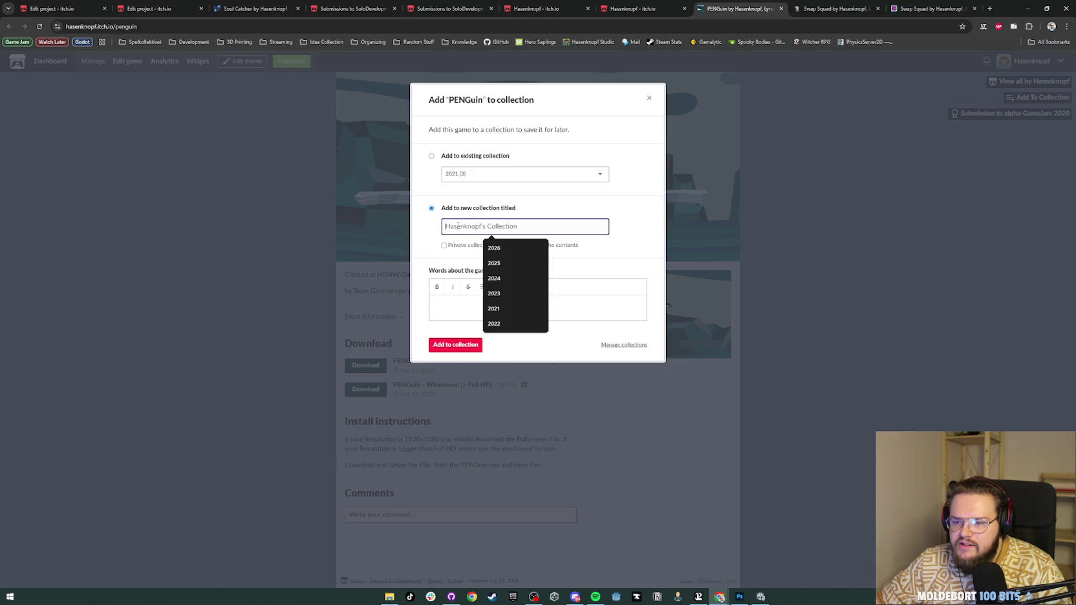
type("2020")
left_click(421, 232)
left_click(474, 348)
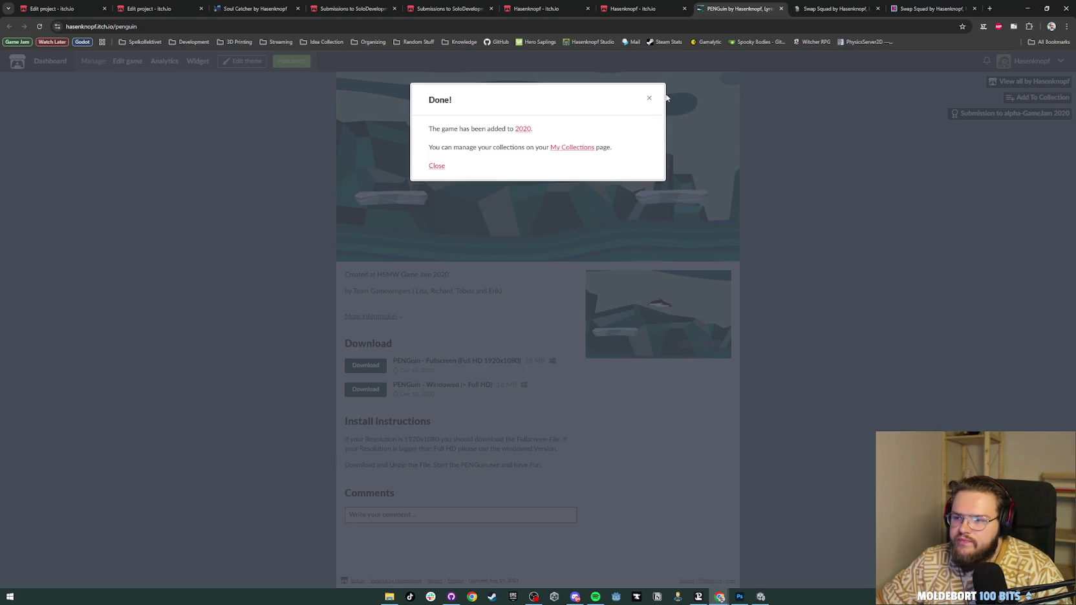
left_click(654, 98)
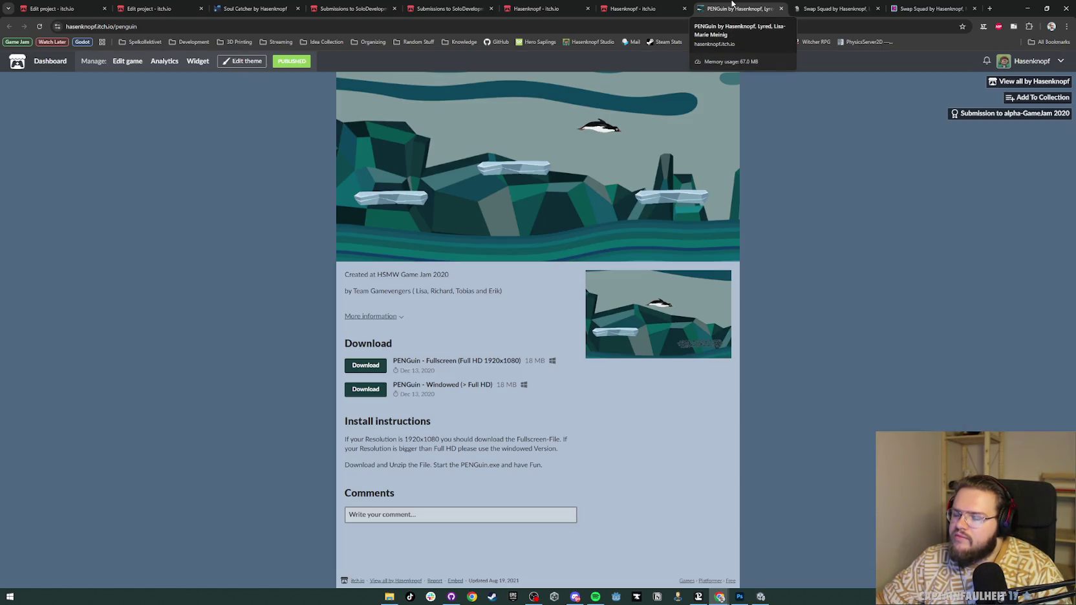
middle_click(731, 3)
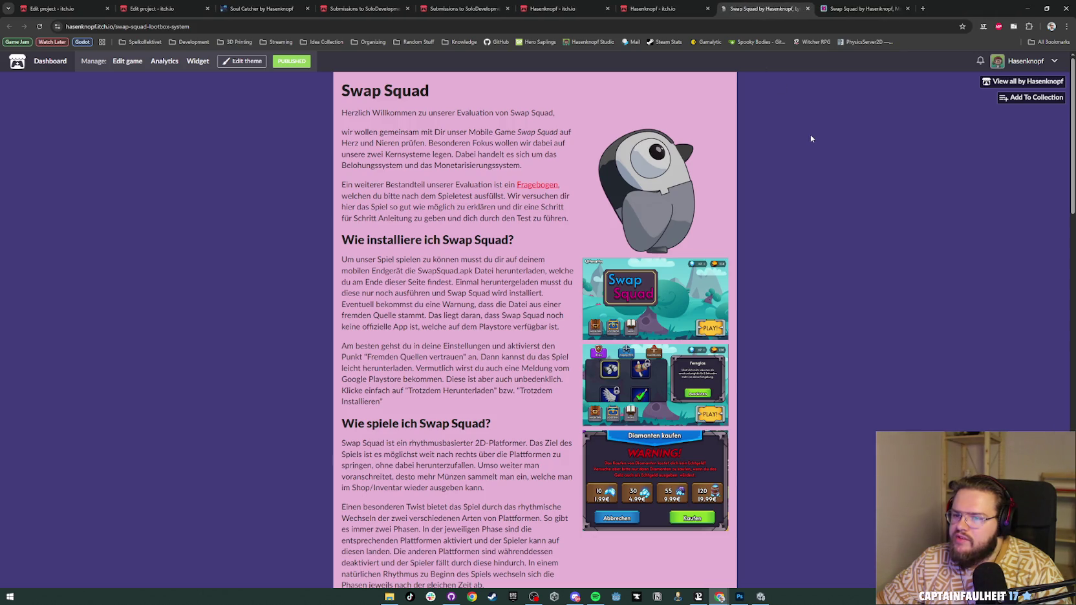
Step: Check the first Swap Squad's release date and add it to the 2022 collection
scroll(588, 240, "down", 15)
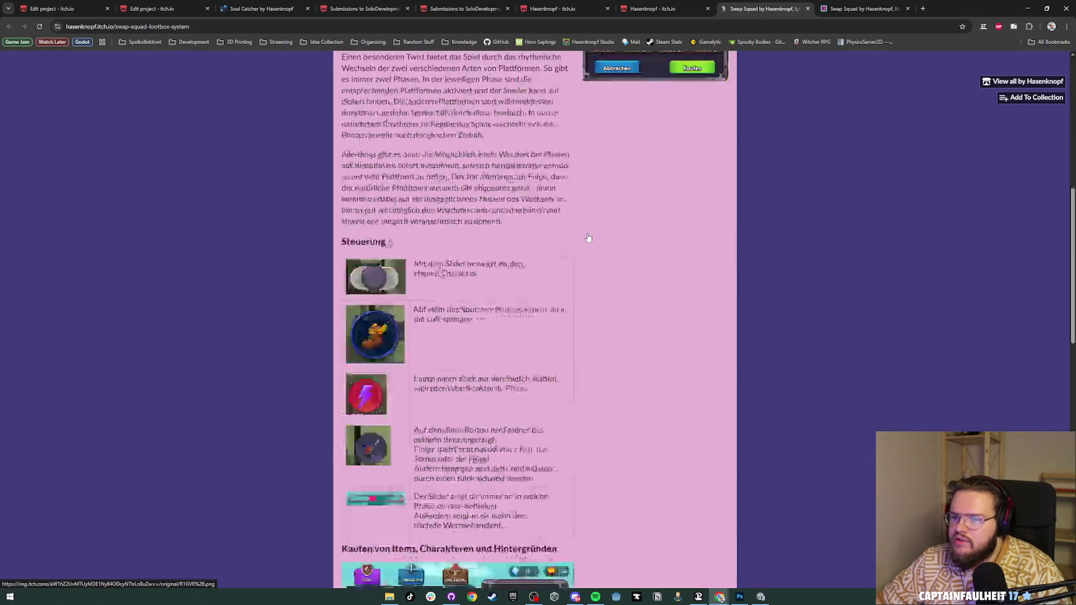
left_click(385, 424)
left_click(384, 423)
left_click(1037, 98)
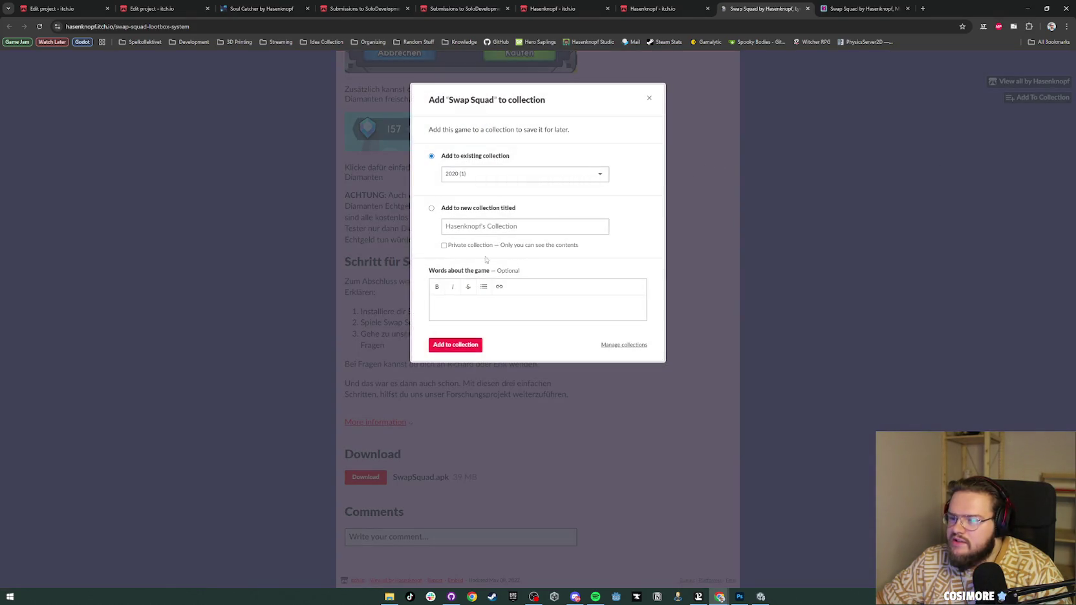
left_click(485, 184)
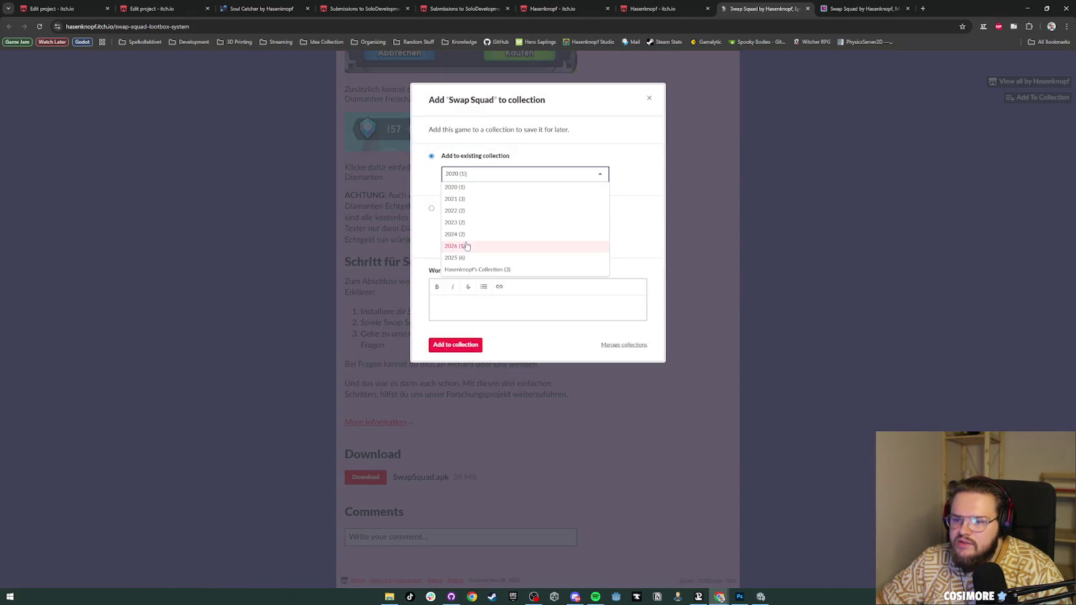
left_click(466, 208)
left_click(649, 100)
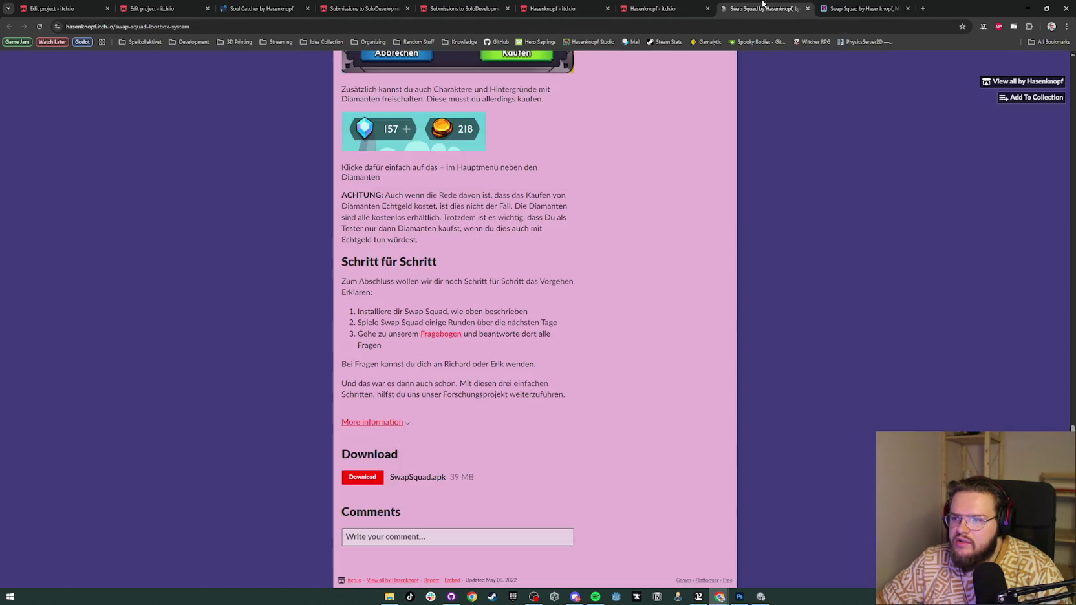
Step: Check the second Swap Squad's date and add it to the 2021 collection
left_click(863, 8)
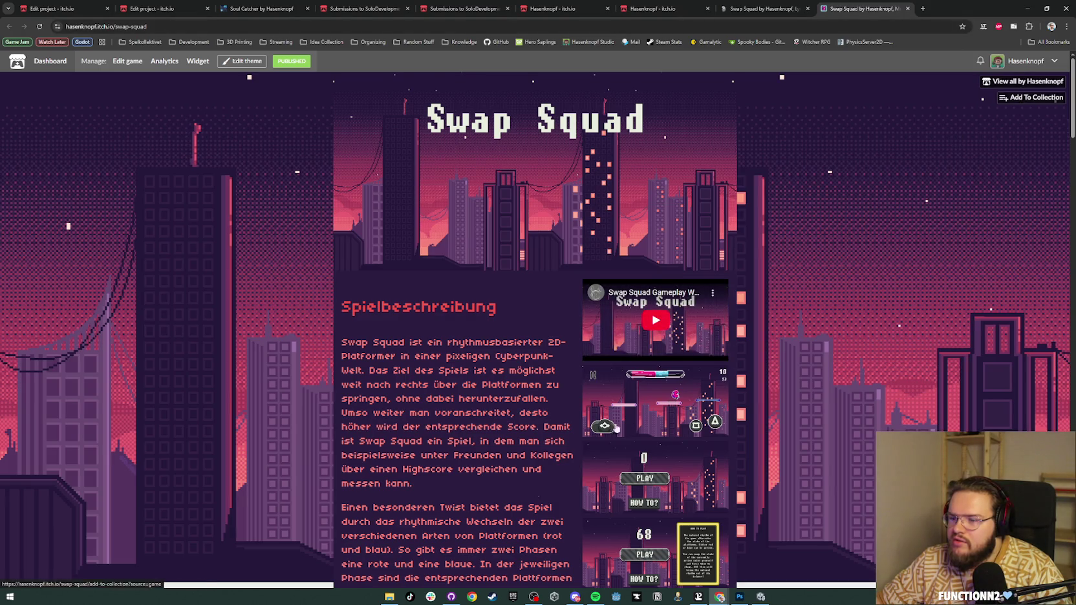
scroll(466, 455, "down", 20)
scroll(467, 455, "down", 3)
left_click(403, 156)
left_click(403, 156)
left_click(1024, 98)
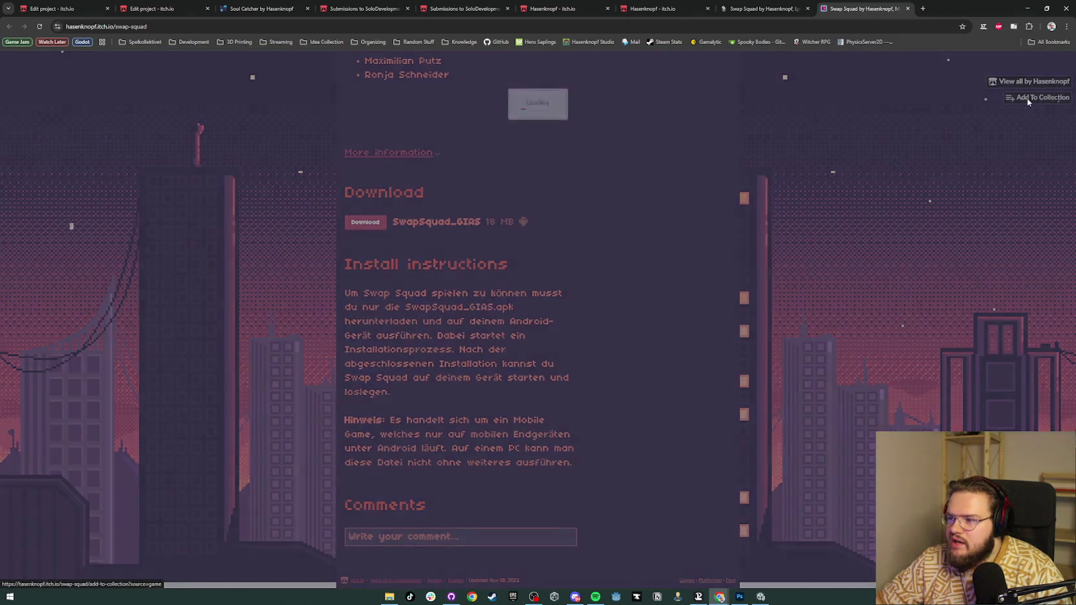
left_click(501, 181)
left_click(484, 206)
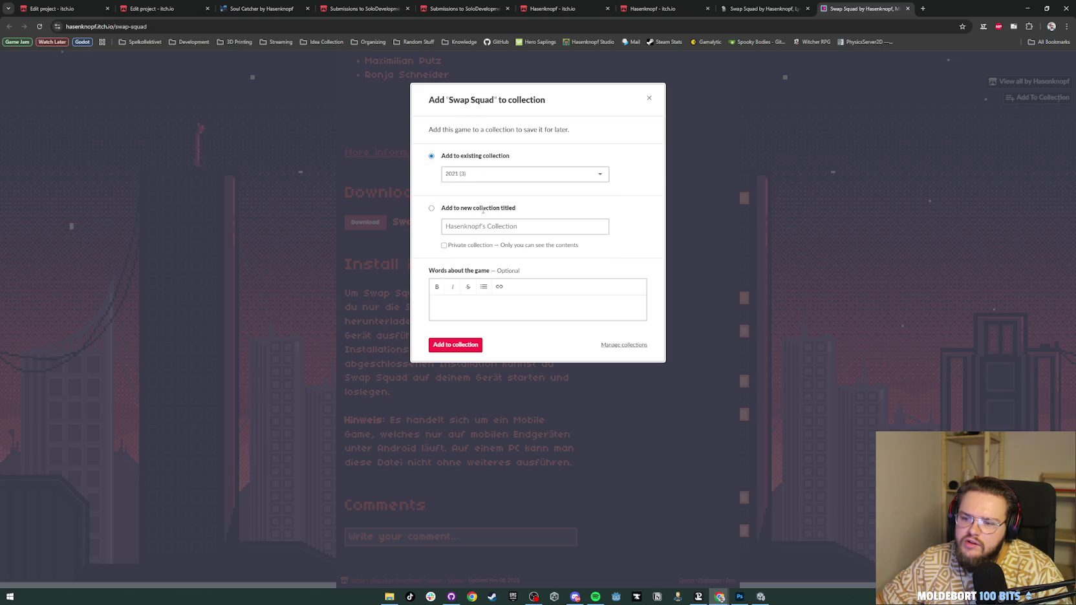
left_click(463, 345)
left_click(649, 101)
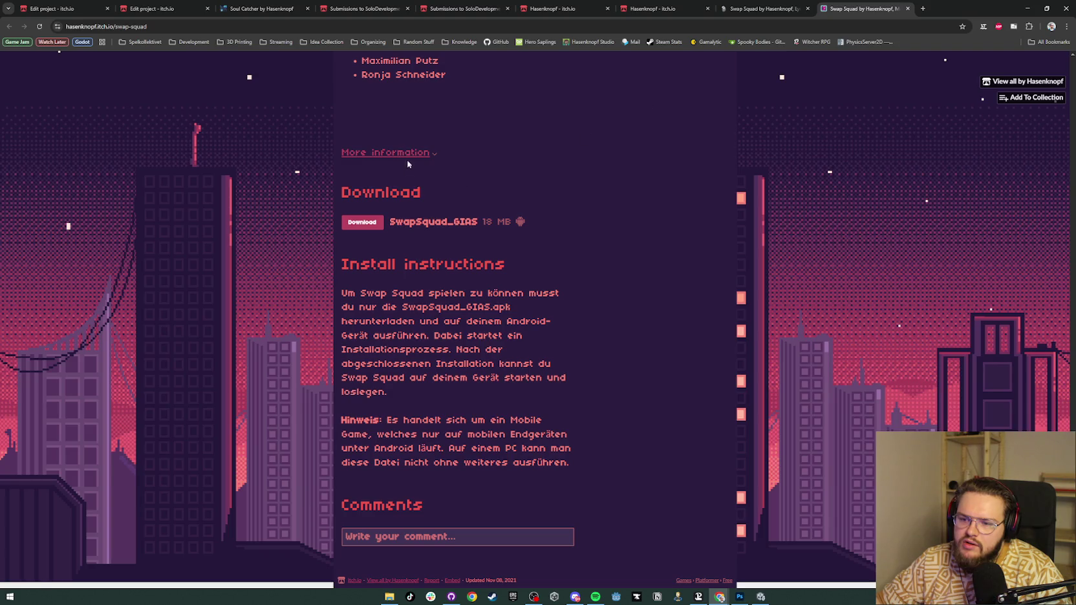
Step: Collapse More information on both Swap Squad pages and close both of them
left_click(407, 160)
left_click(408, 160)
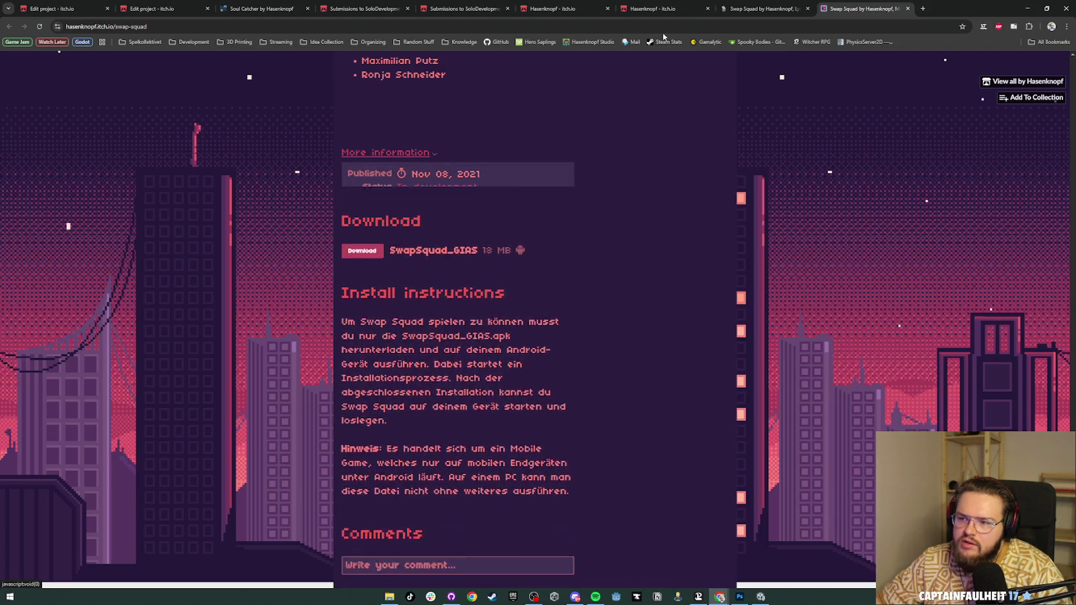
left_click(737, 4)
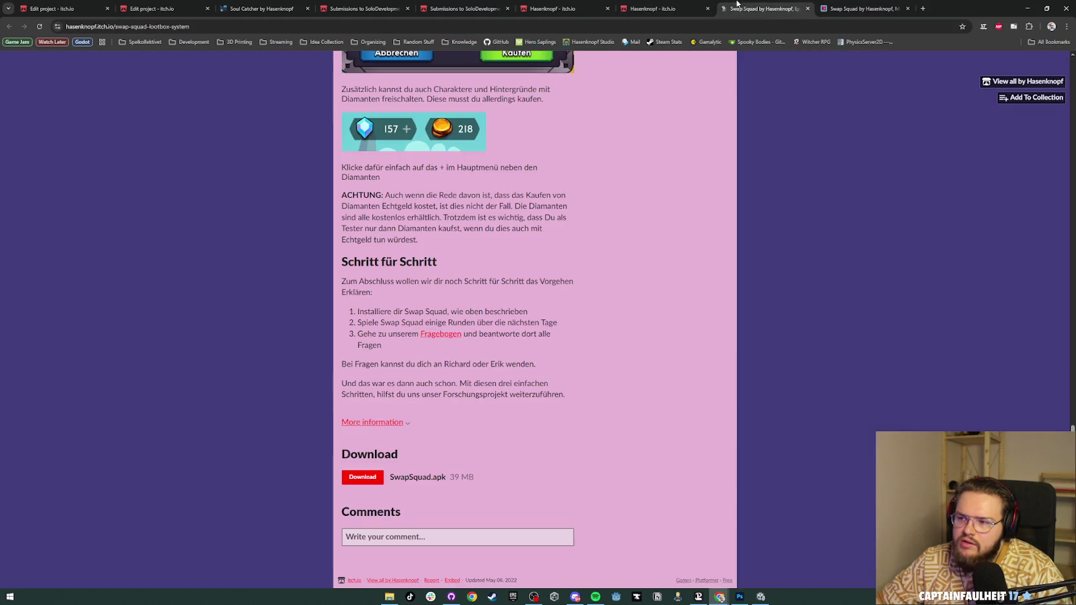
left_click(386, 420)
left_click(386, 420)
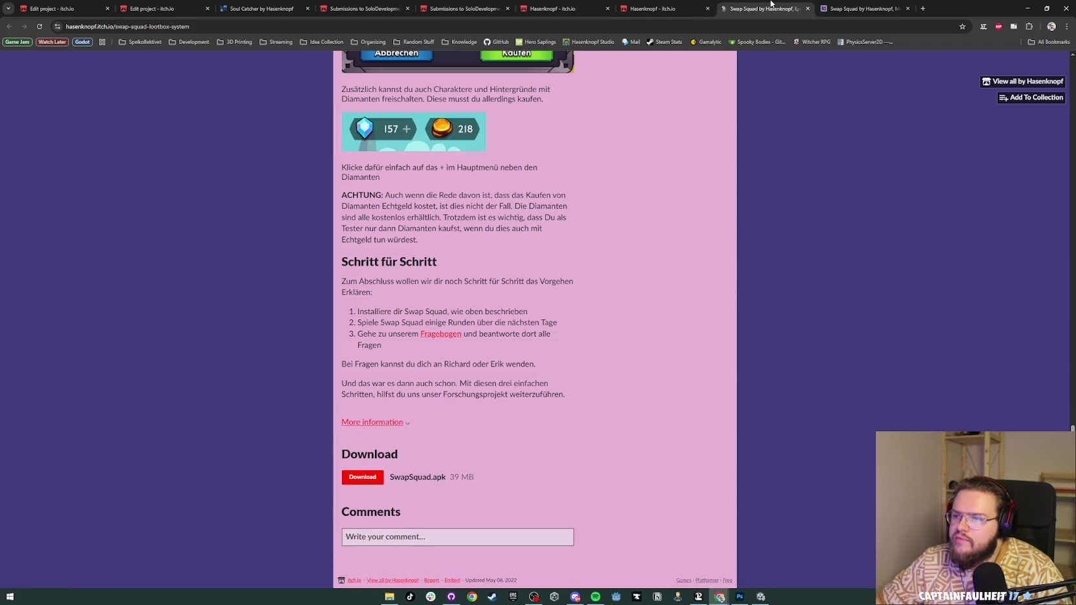
middle_click(770, 3)
middle_click(770, 4)
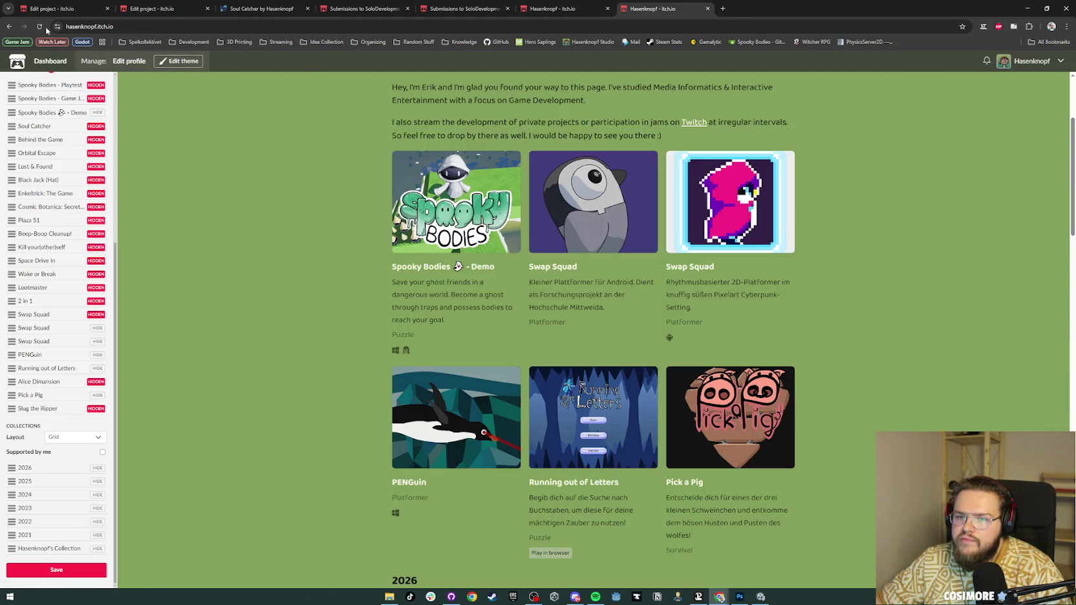
Step: Scroll through the Hasenknopf profile to review the 2026–2021 yearly sections and Hasenknopf's Collection
scroll(359, 346, "down", 20)
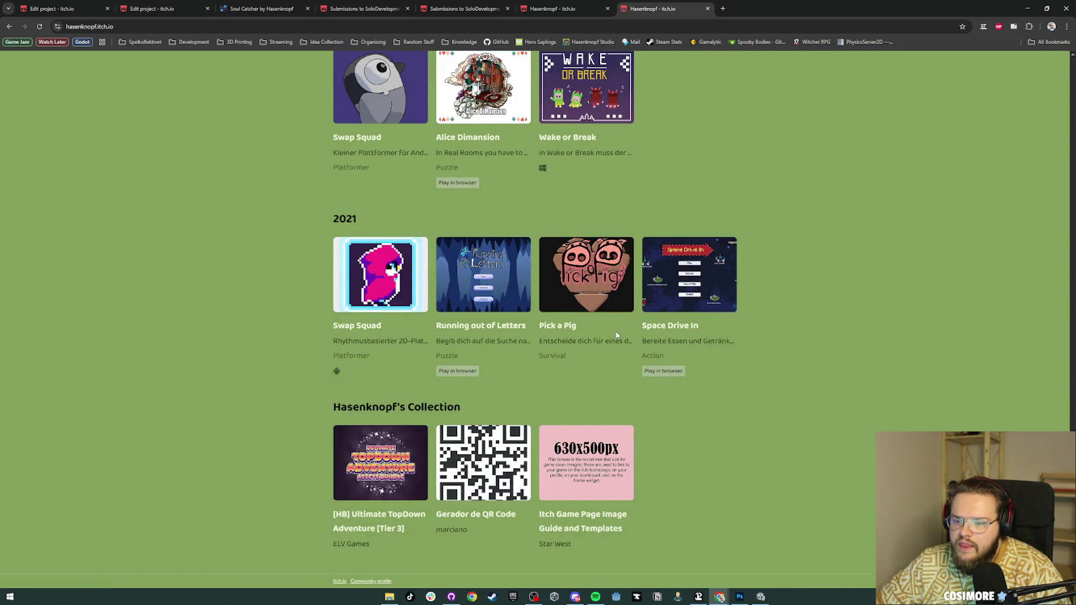
scroll(616, 336, "up", 1)
scroll(616, 336, "up", 12)
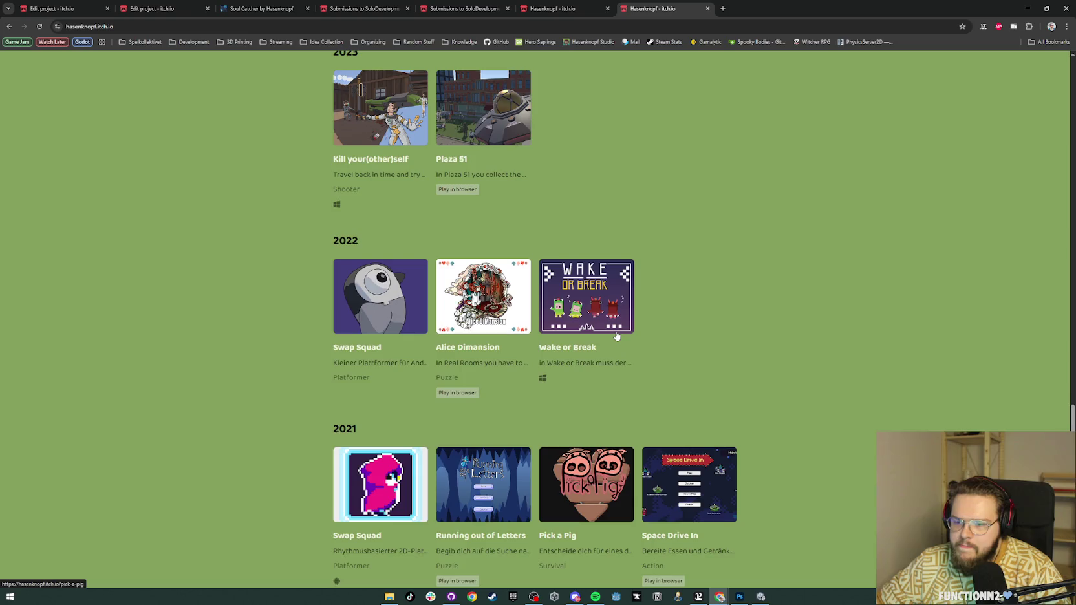
scroll(617, 336, "up", 10)
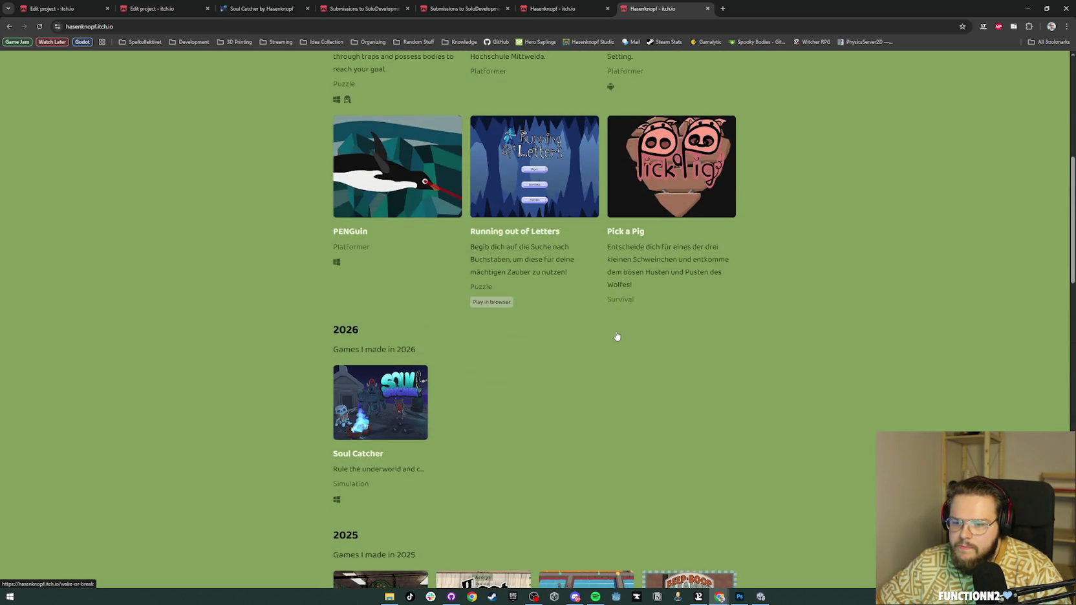
scroll(616, 334, "down", 12)
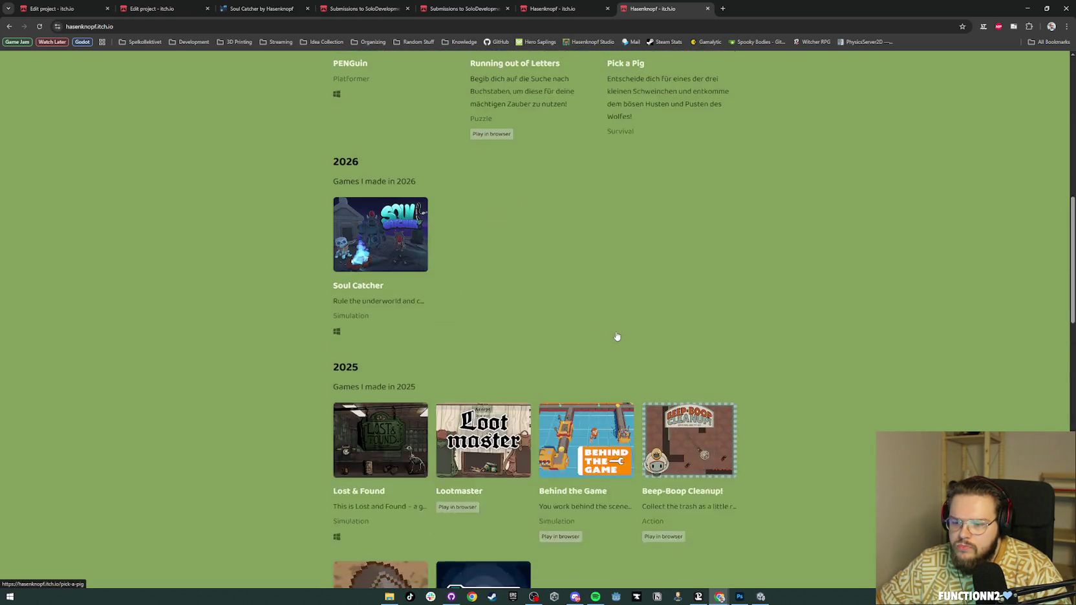
scroll(616, 337, "down", 5)
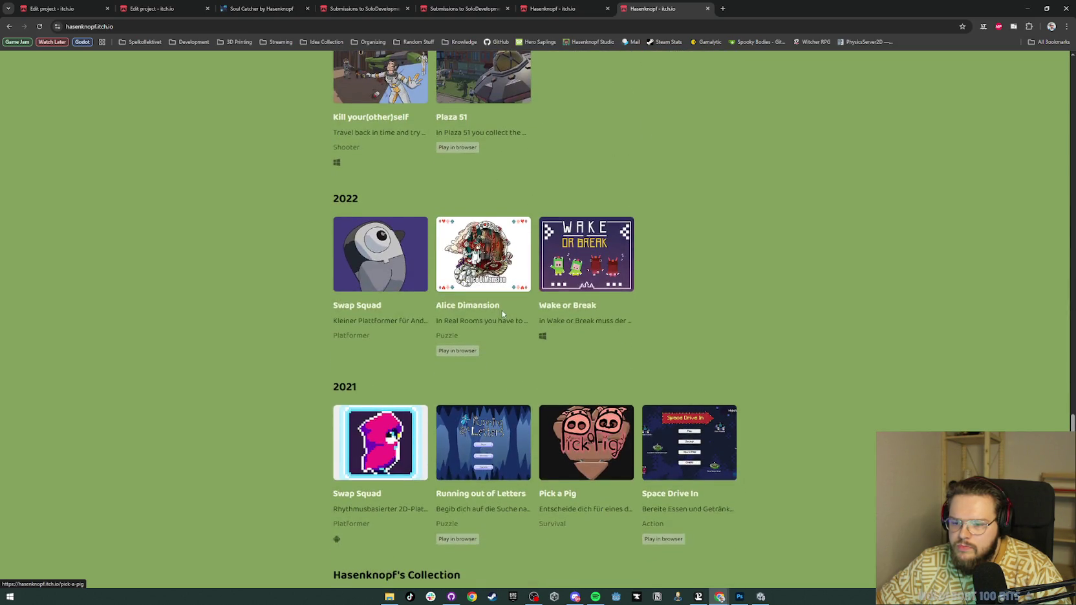
scroll(108, 125, "up", 14)
scroll(125, 112, "up", 6)
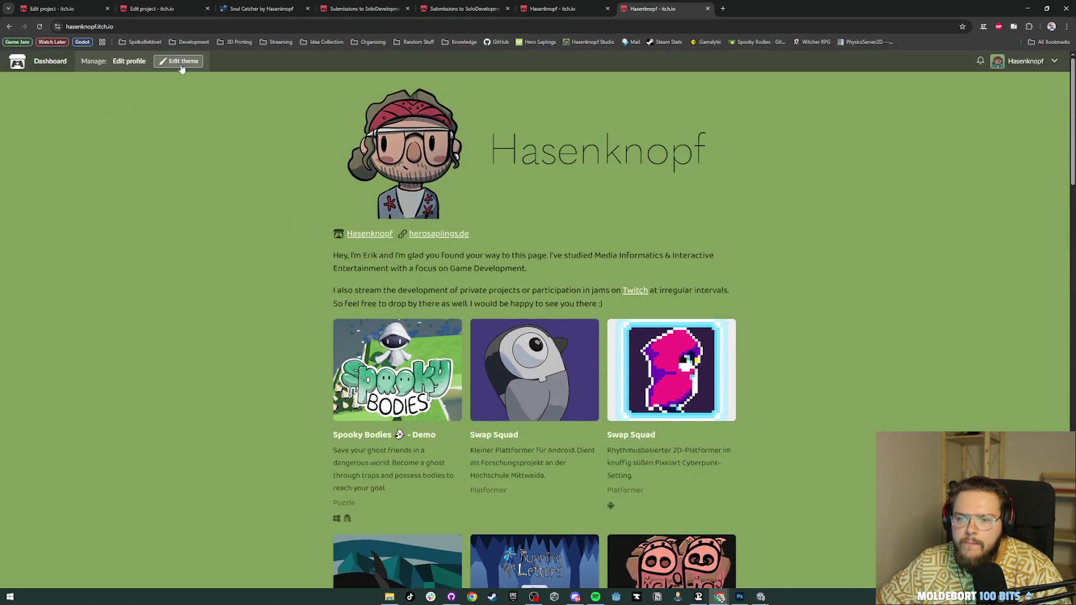
Step: In the theme editor, move Hasenknopf's Collection below the 2020 collection and save
left_click(178, 61)
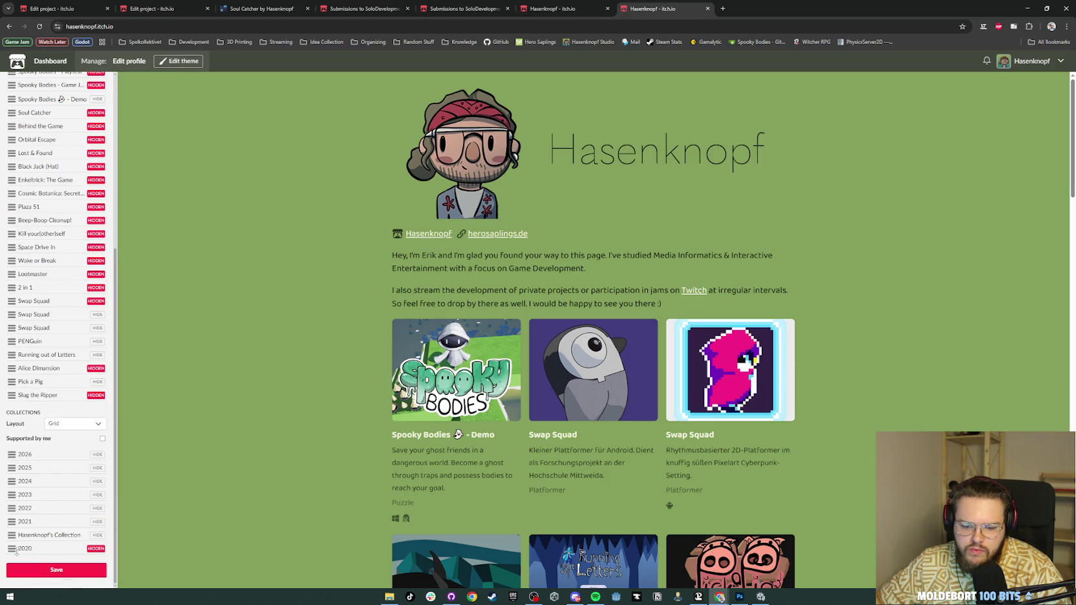
scroll(16, 552, "up", 1)
left_click_drag(16, 553, 16, 563)
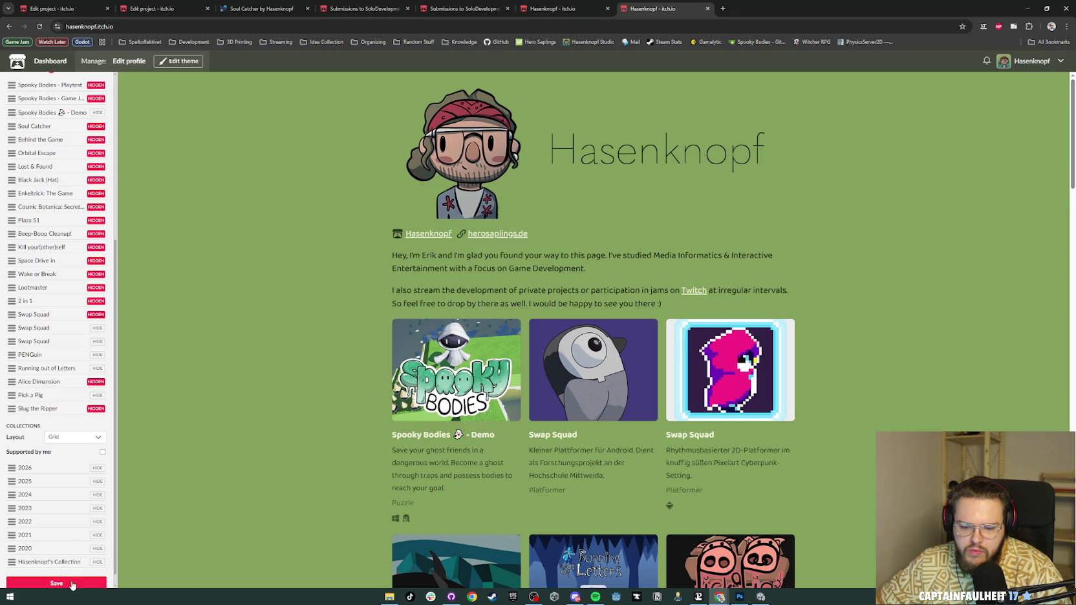
left_click(174, 61)
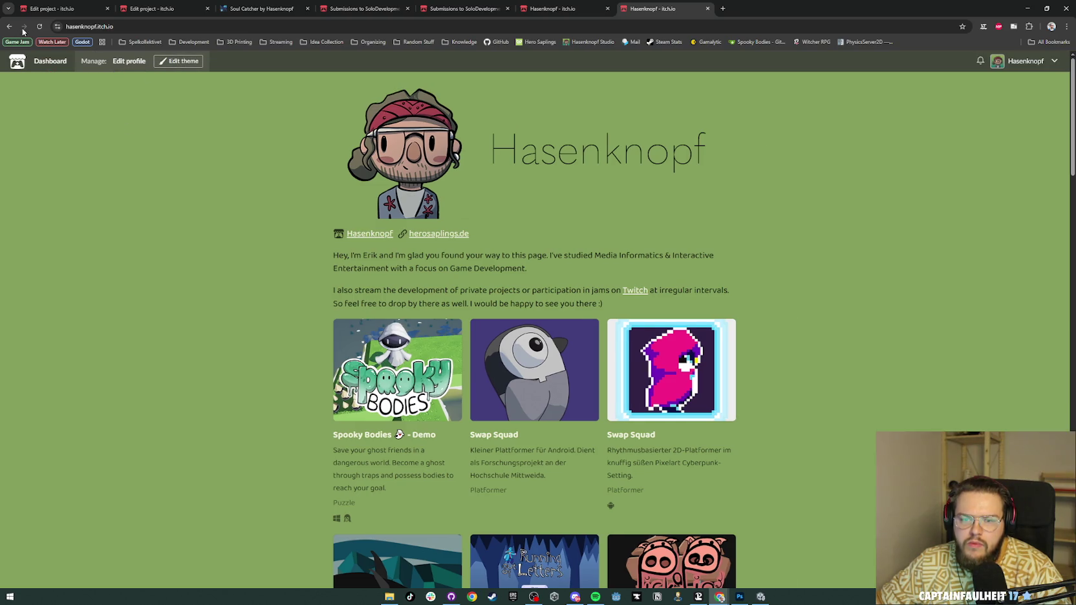
Step: Scroll the profile to confirm the 2020 section with PENGuin, then reopen the theme editor
scroll(461, 401, "down", 20)
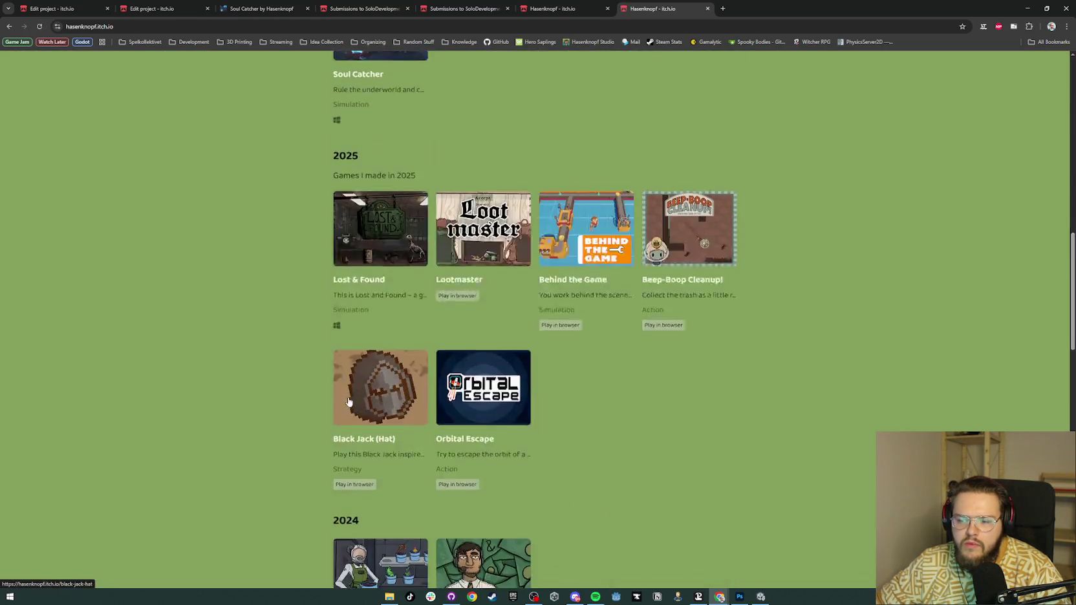
scroll(462, 403, "up", 1)
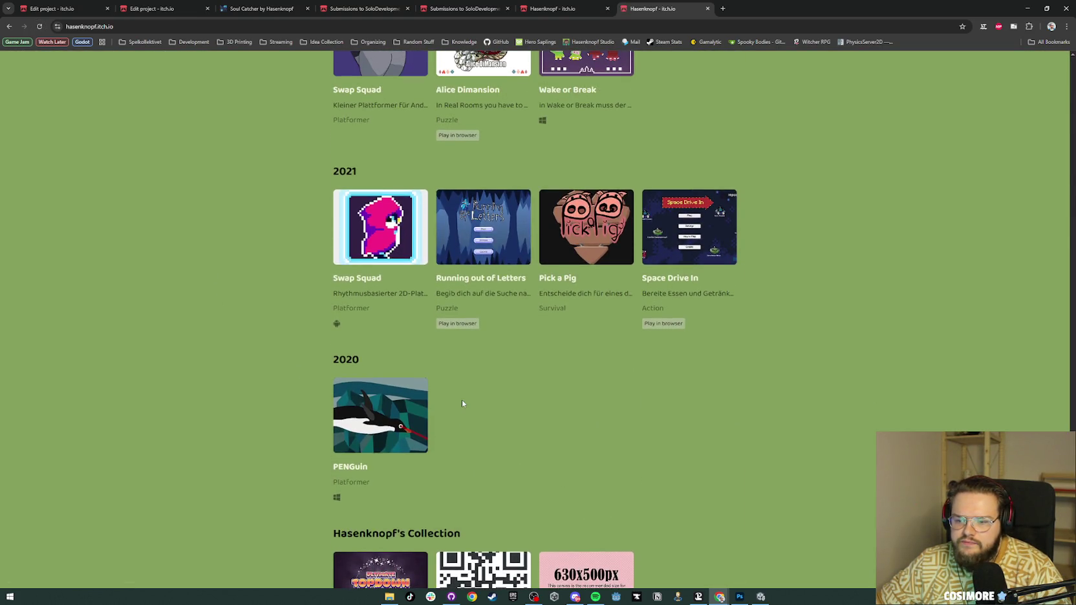
scroll(461, 399, "up", 1)
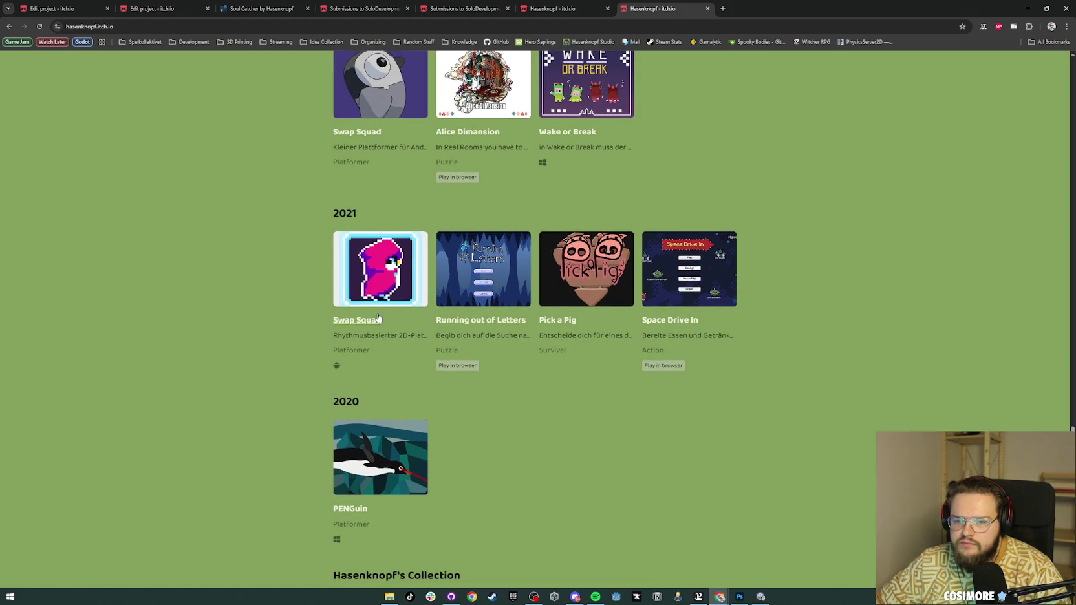
scroll(388, 323, "up", 10)
scroll(375, 304, "up", 10)
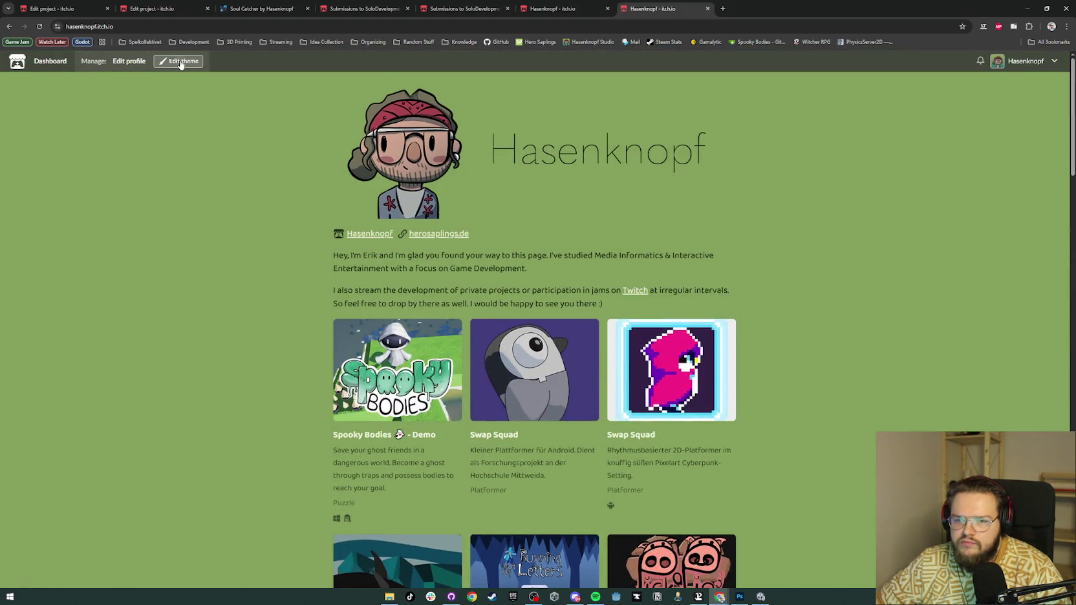
left_click(180, 63)
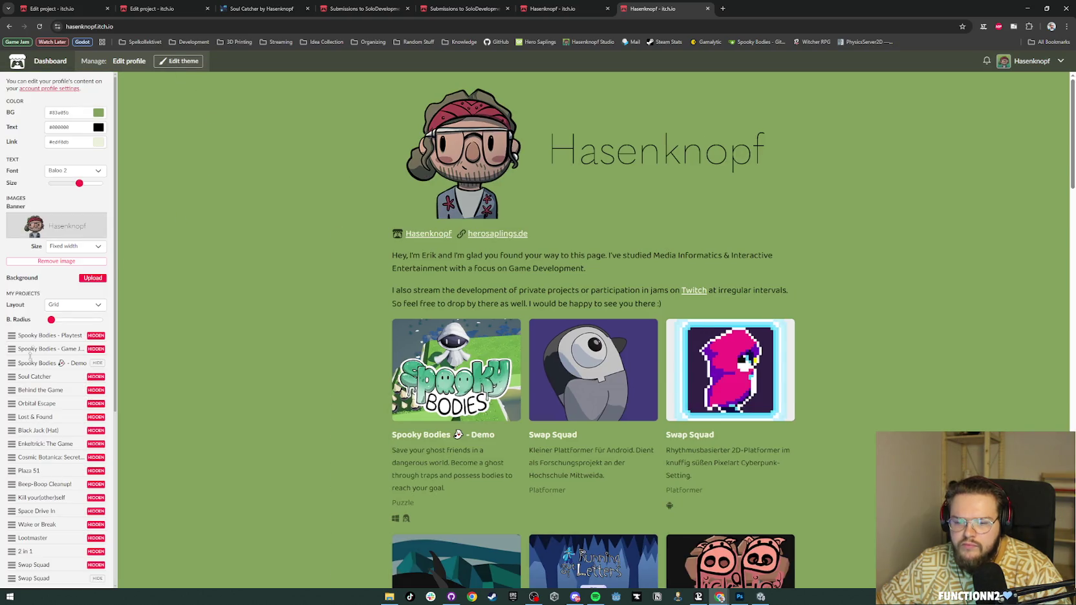
Step: Mark HIDE on both Swap Squads, PENGuin, Running out of Letters and Pick a Pig, leaving Spooky Bodies Demo
scroll(303, 384, "down", 3)
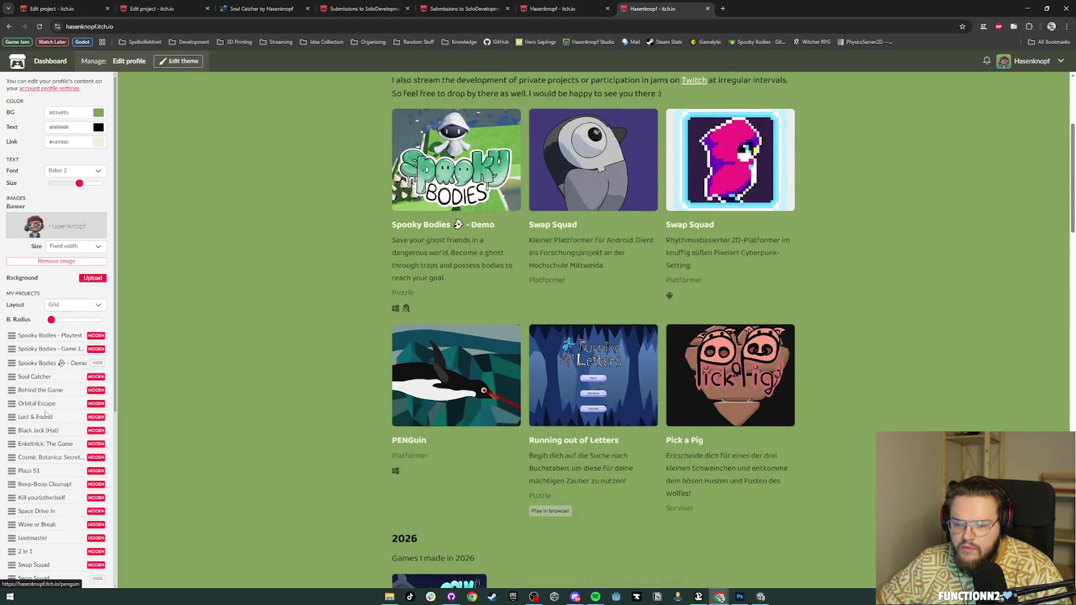
scroll(47, 384, "down", 3)
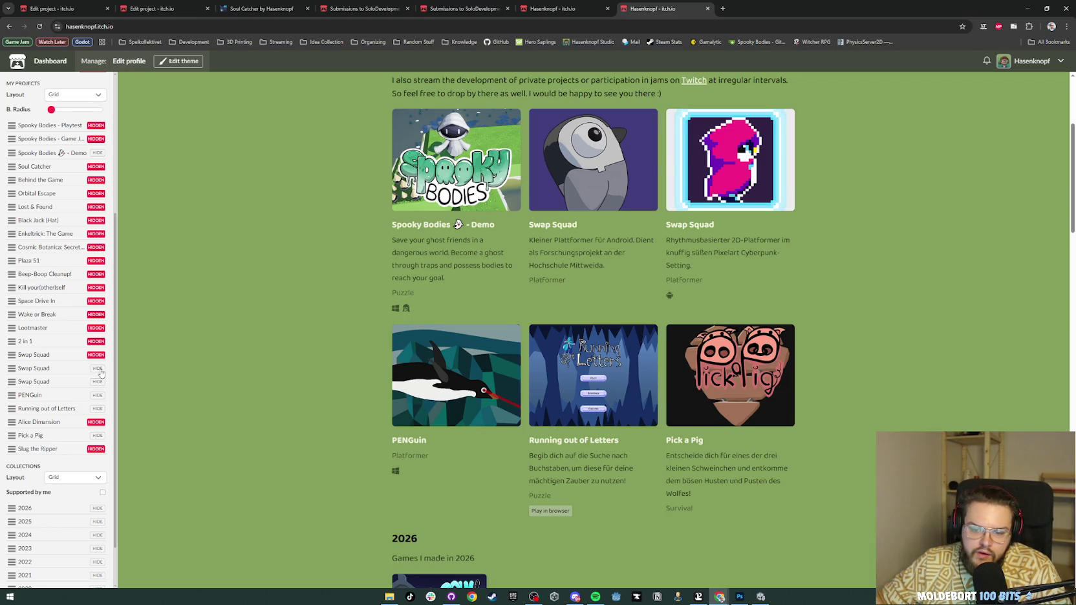
left_click(98, 368)
left_click(97, 382)
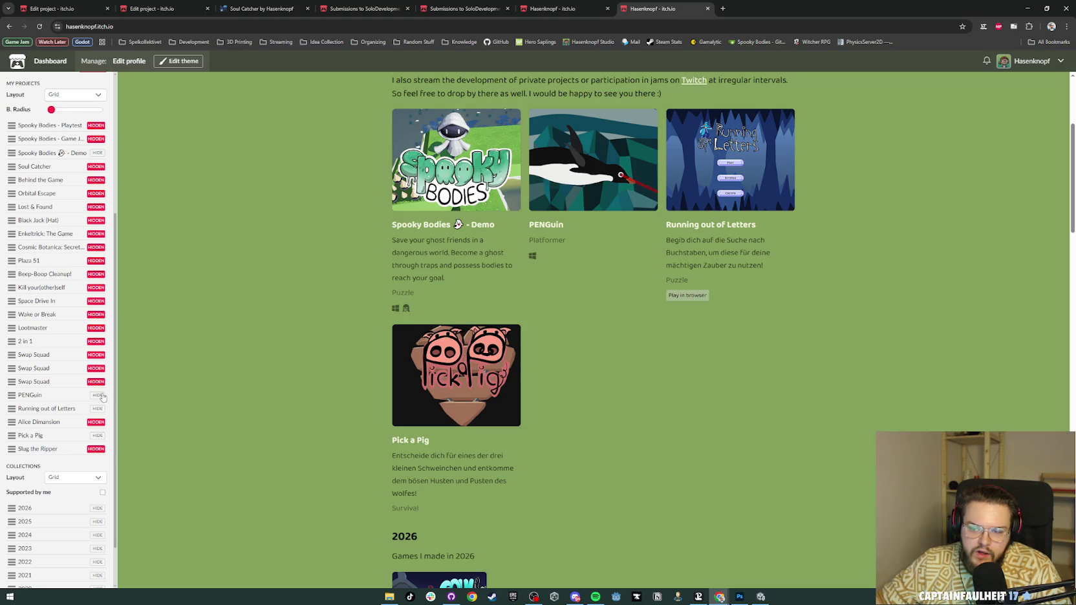
left_click(101, 396)
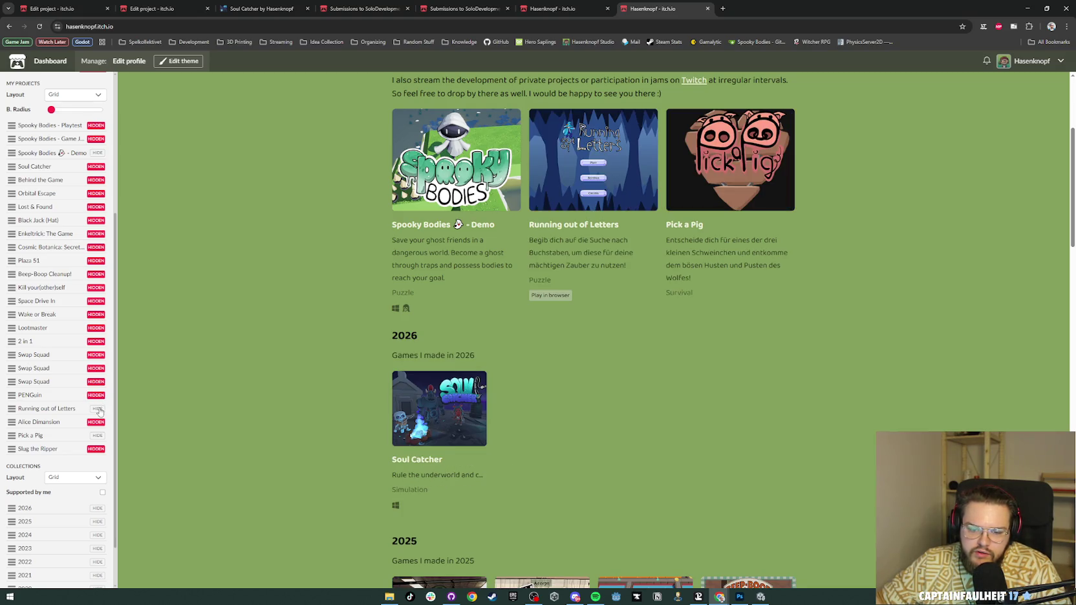
left_click(98, 409)
left_click(96, 436)
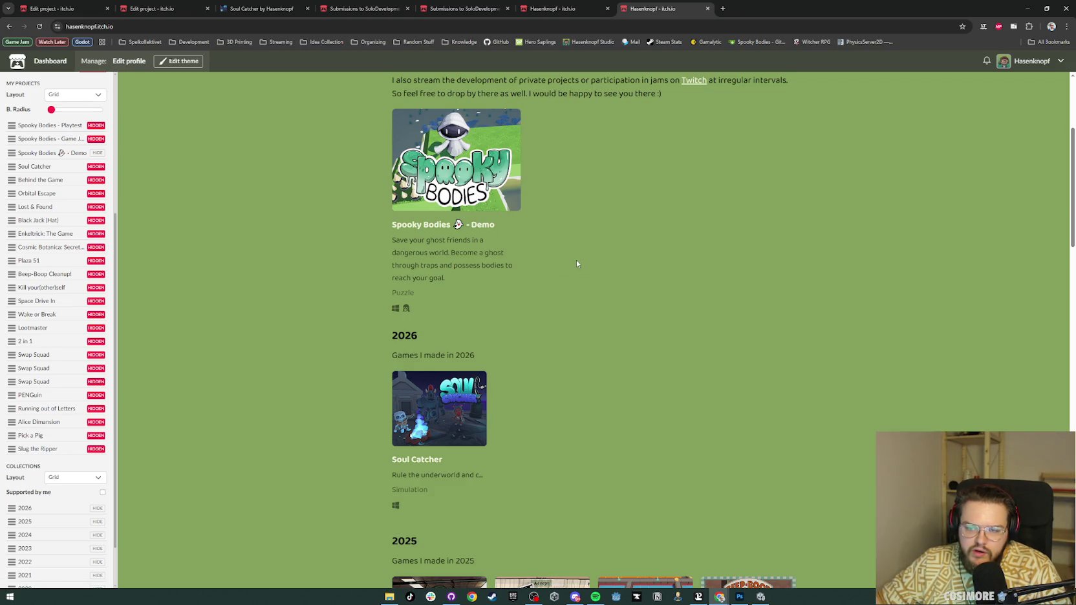
scroll(577, 262, "up", 3)
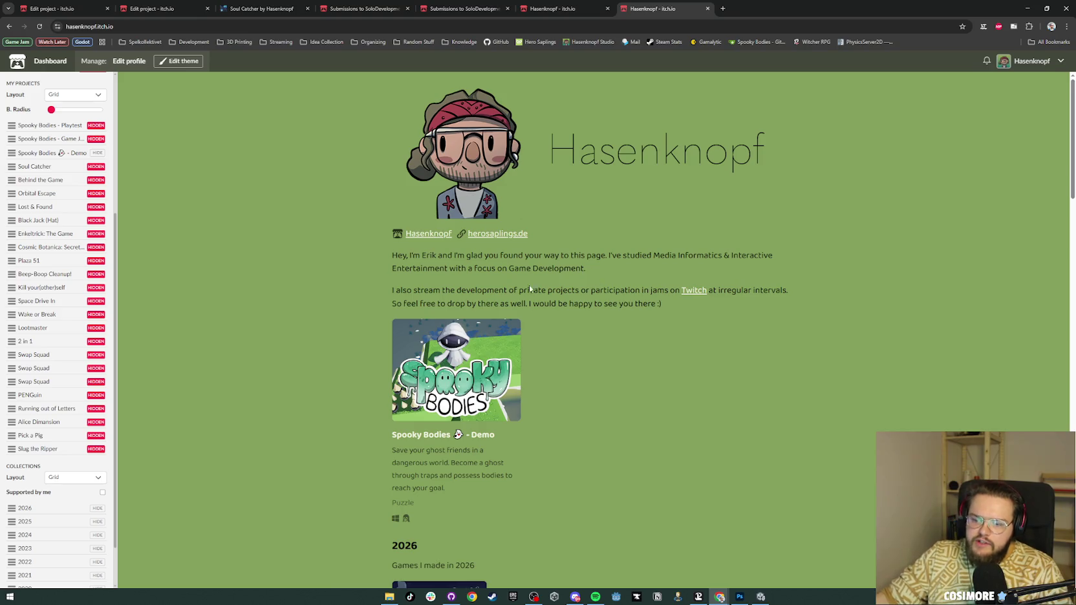
scroll(529, 283, "down", 2)
scroll(492, 281, "down", 2)
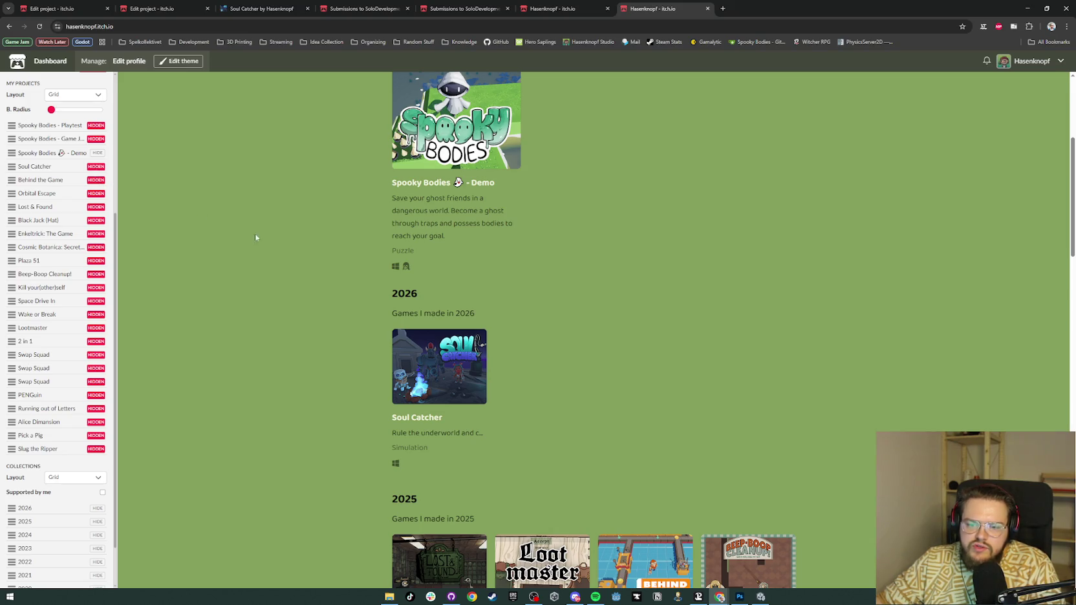
scroll(379, 252, "down", 3)
scroll(378, 254, "down", 1)
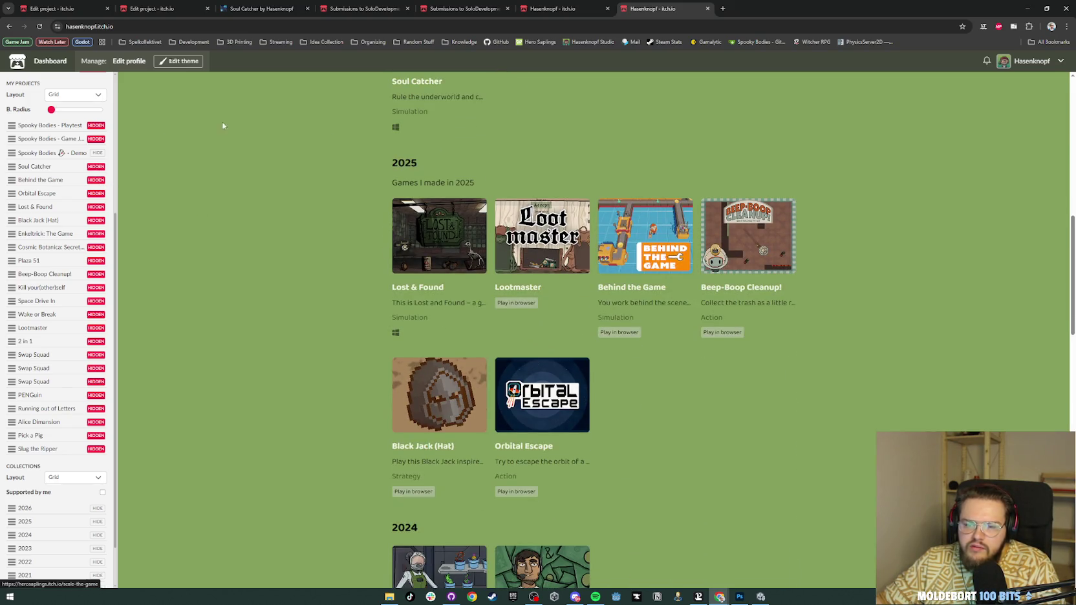
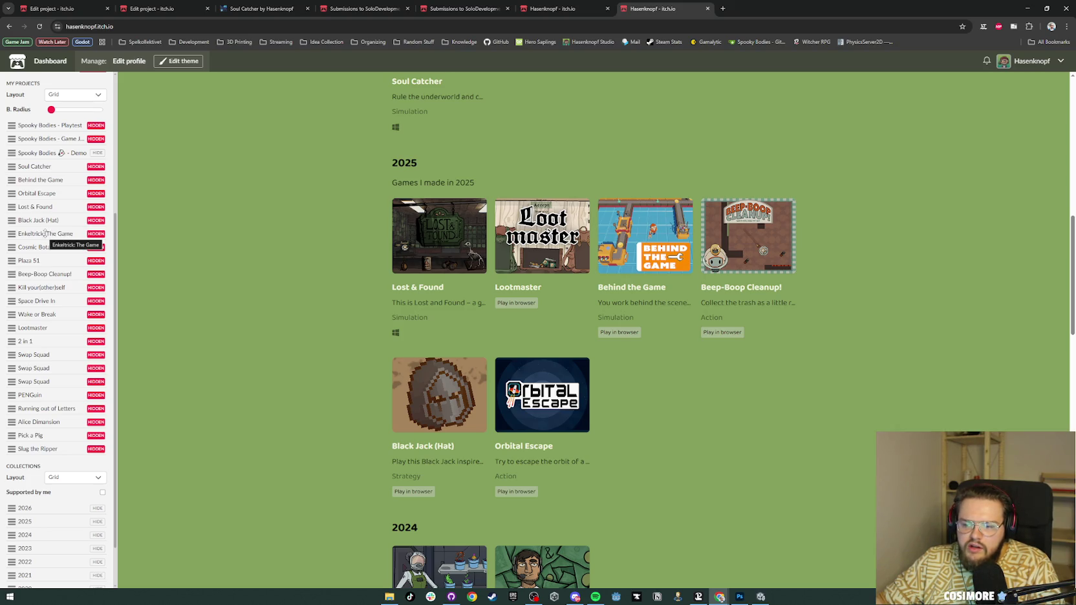
Step: Hide Hasenknopf's Collection on the profile
scroll(44, 233, "down", 3)
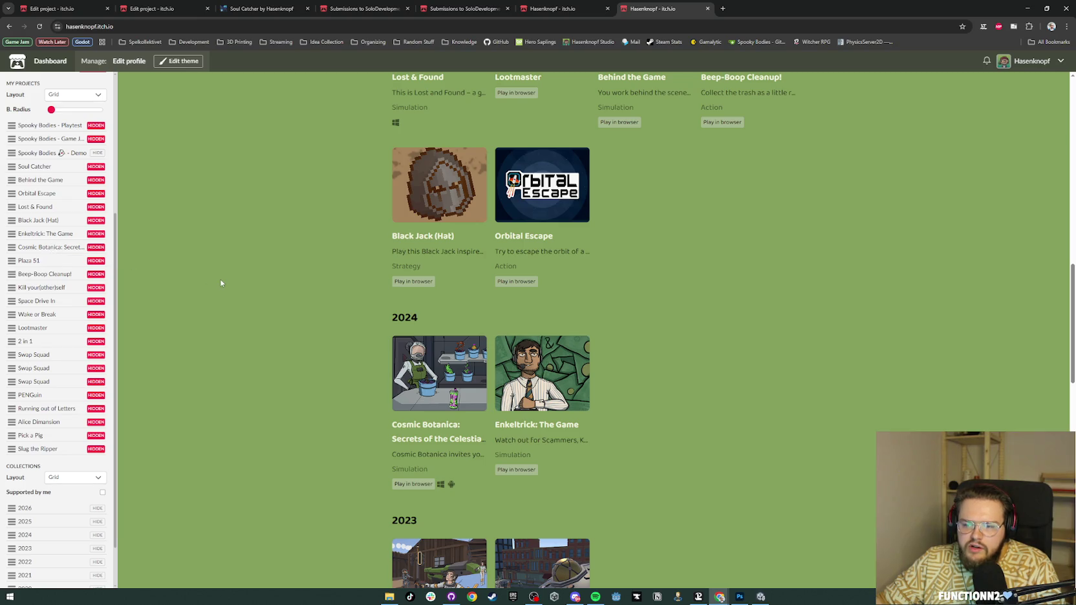
scroll(220, 282, "down", 2)
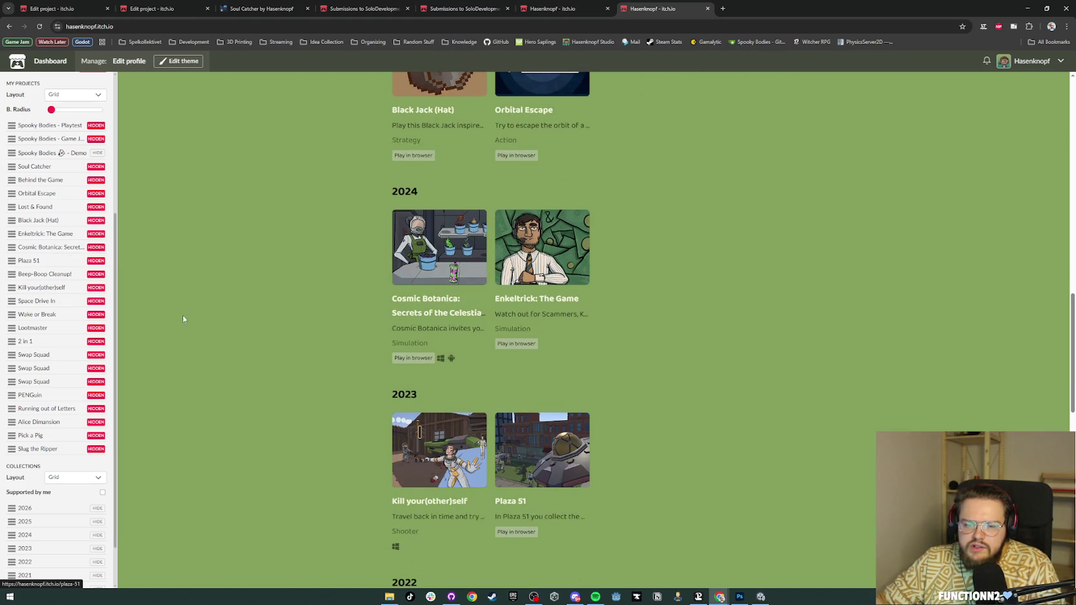
scroll(598, 392, "up", 5)
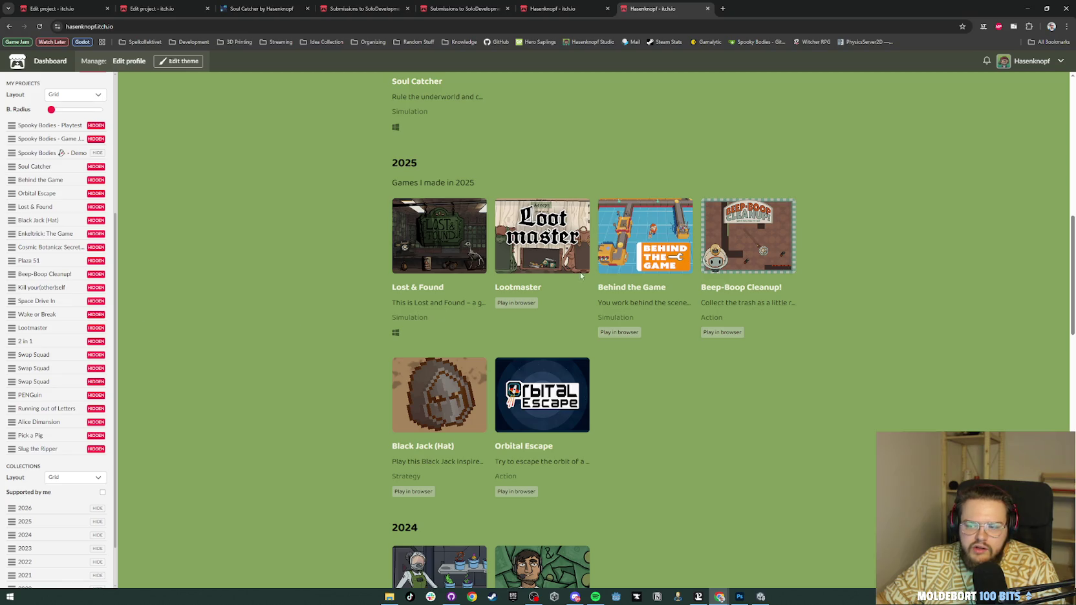
scroll(626, 271, "down", 8)
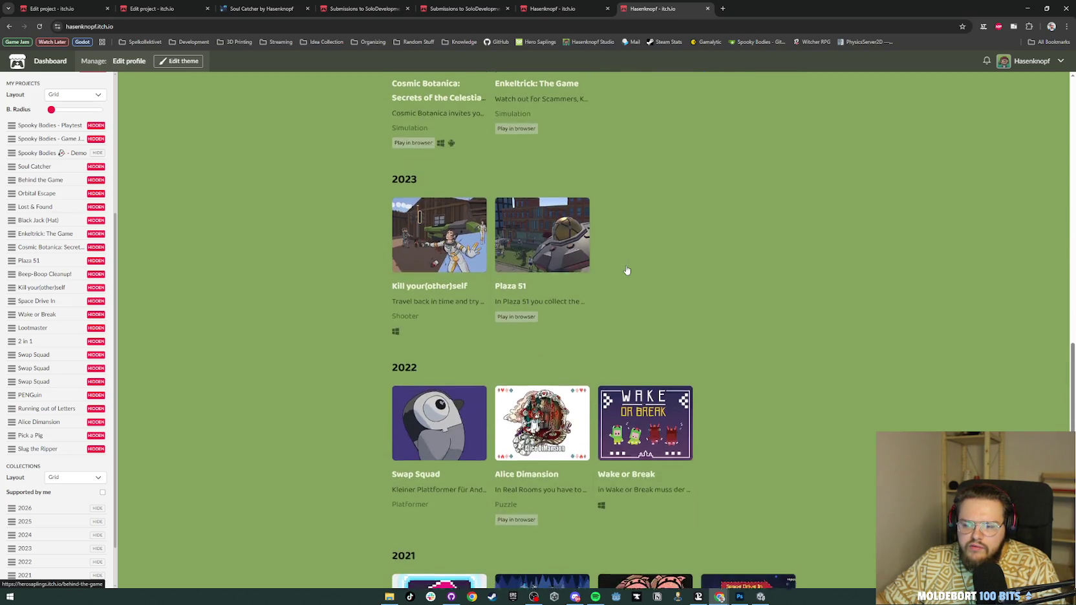
scroll(626, 271, "down", 5)
scroll(626, 270, "up", 4)
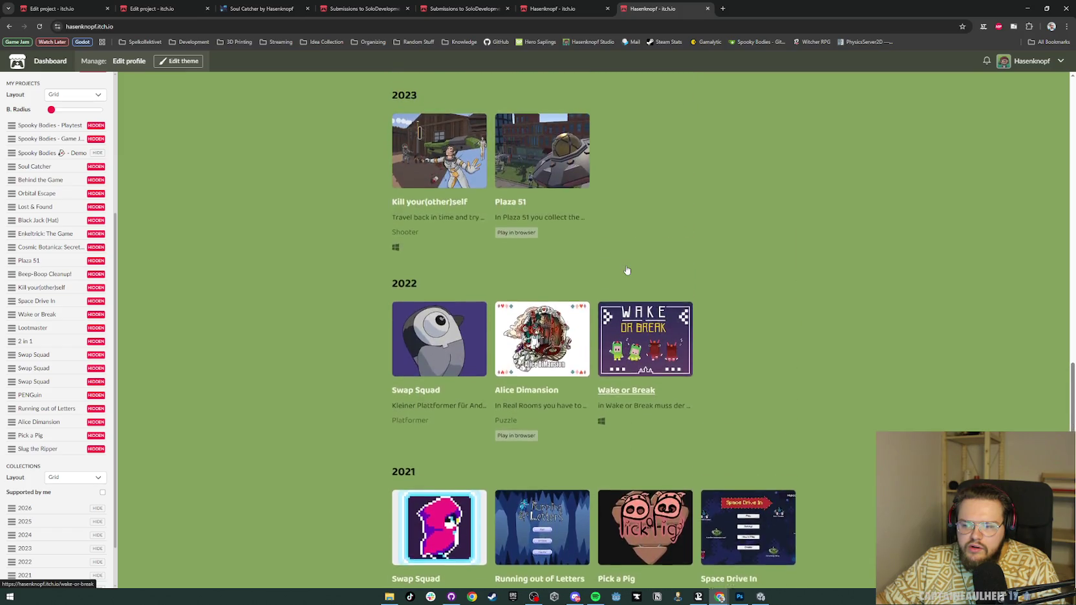
scroll(626, 270, "up", 3)
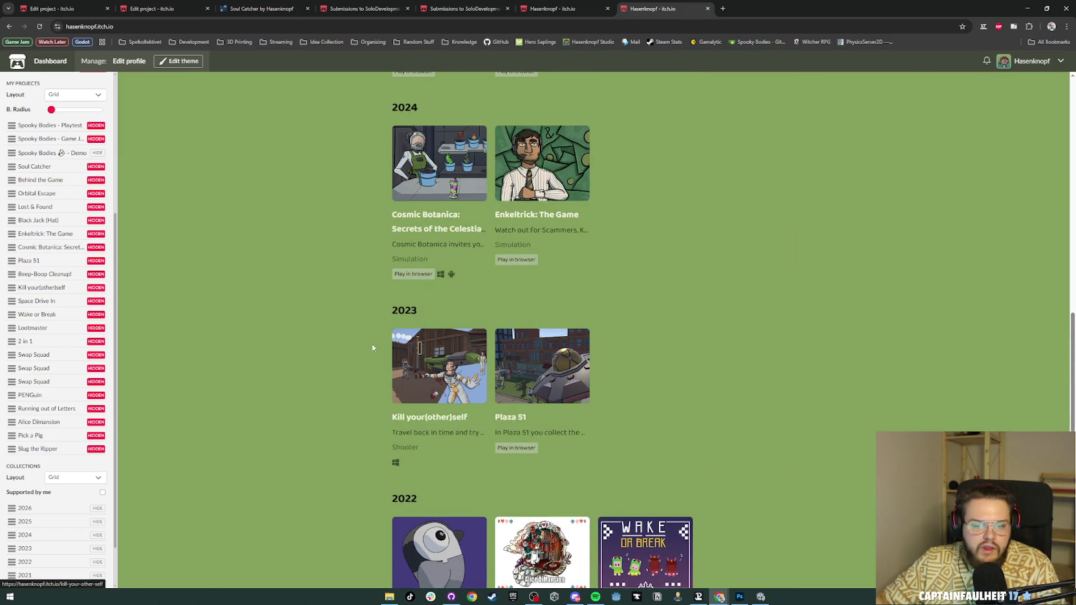
scroll(194, 351, "down", 5)
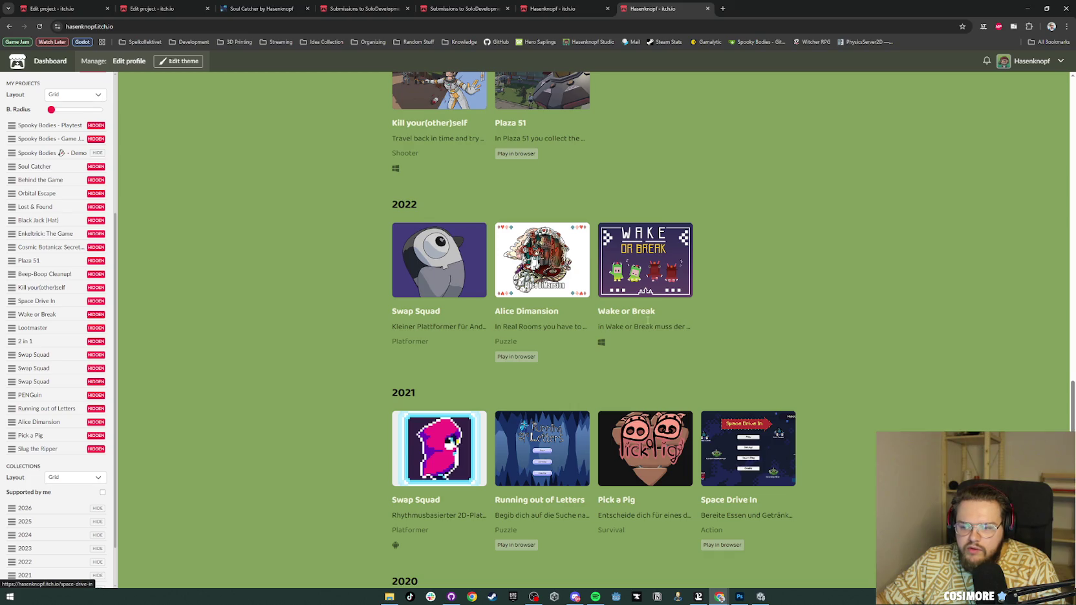
scroll(650, 282, "up", 15)
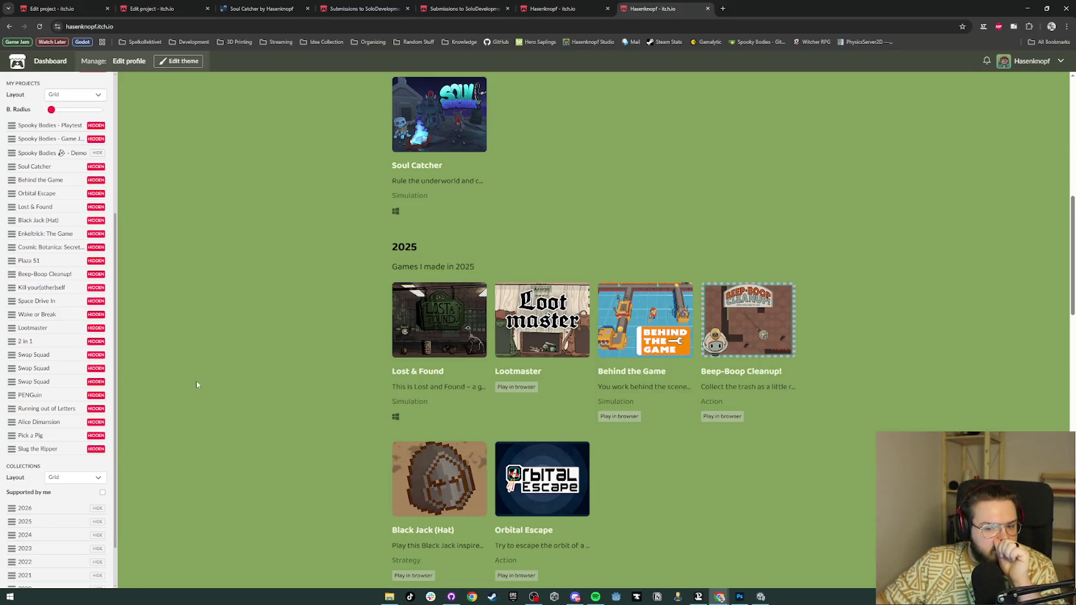
scroll(580, 401, "down", 12)
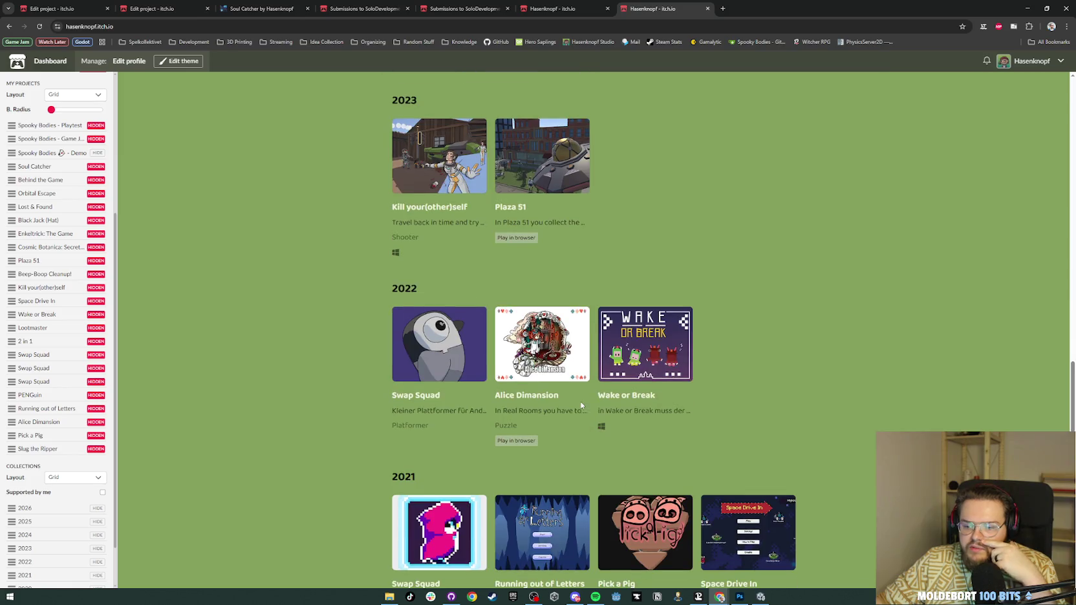
scroll(432, 368, "down", 2)
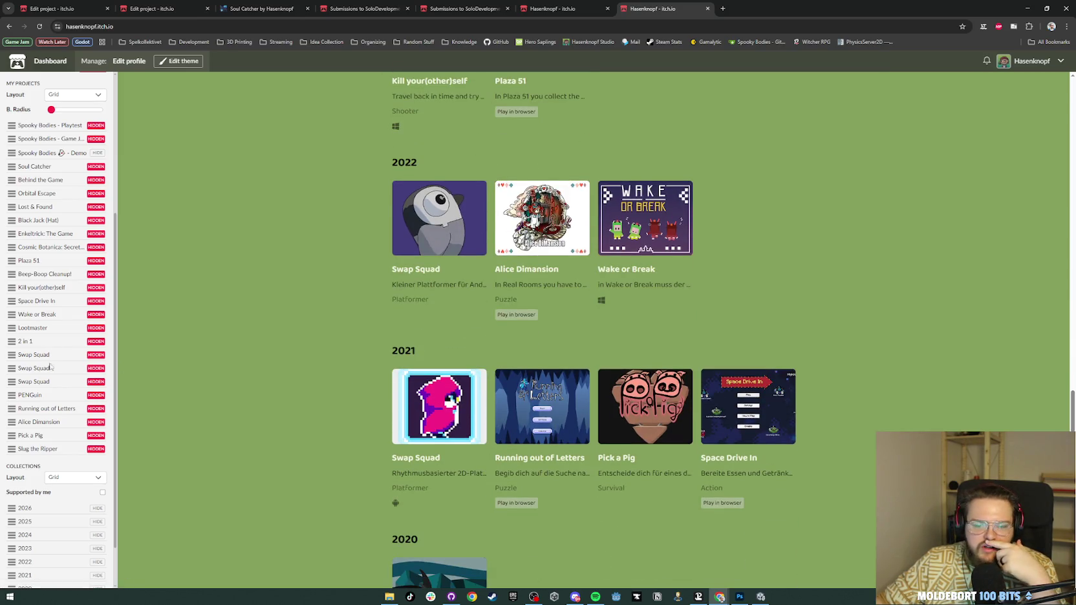
scroll(438, 414, "down", 3)
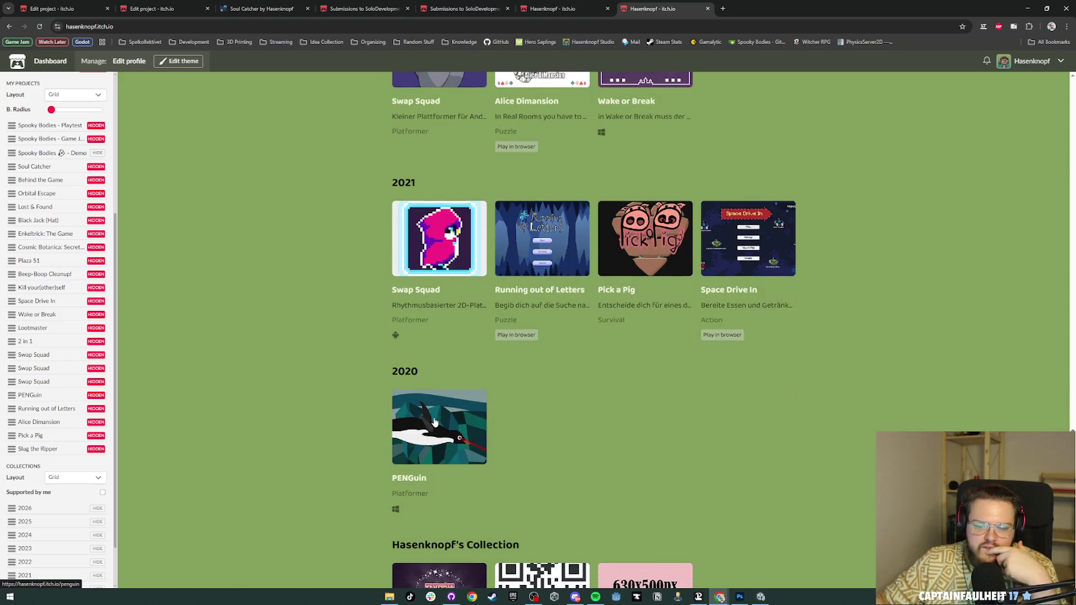
scroll(491, 375, "up", 4)
scroll(543, 362, "down", 3)
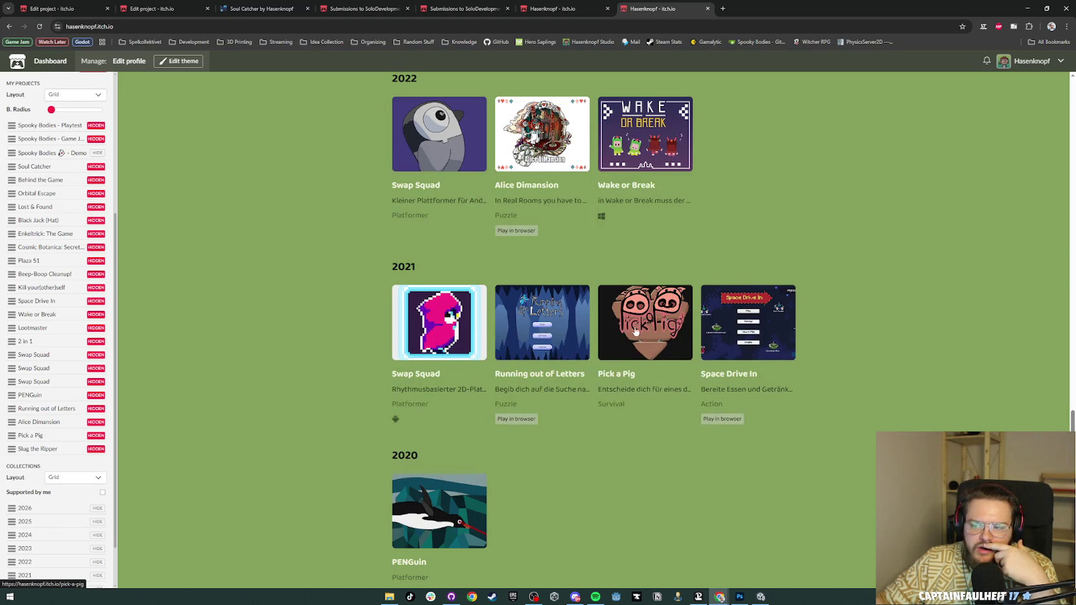
scroll(548, 323, "up", 3)
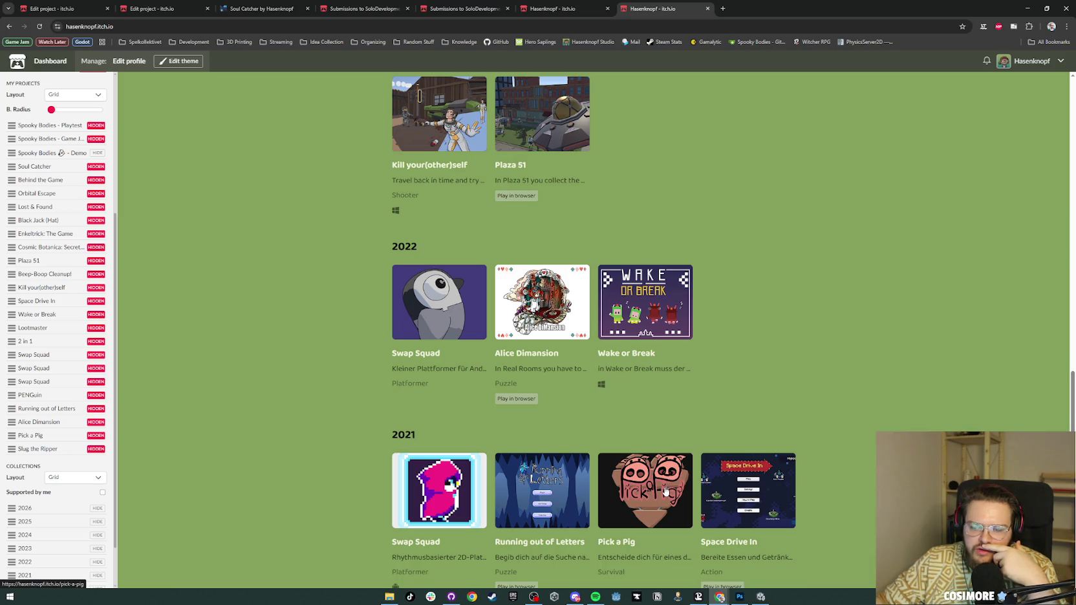
scroll(269, 376, "down", 3)
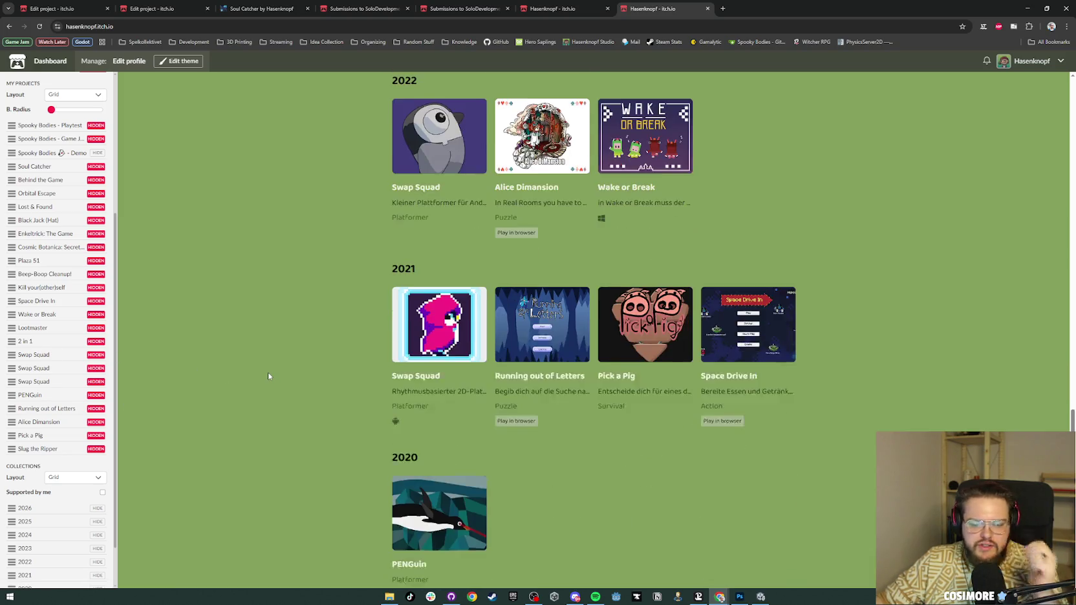
scroll(103, 434, "down", 1)
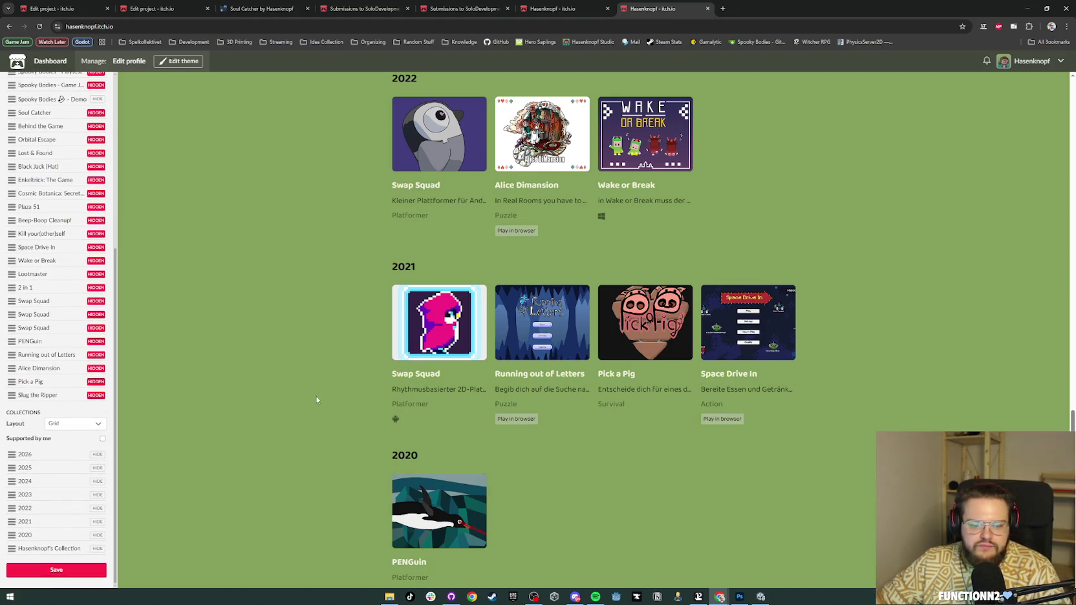
scroll(546, 412, "down", 3)
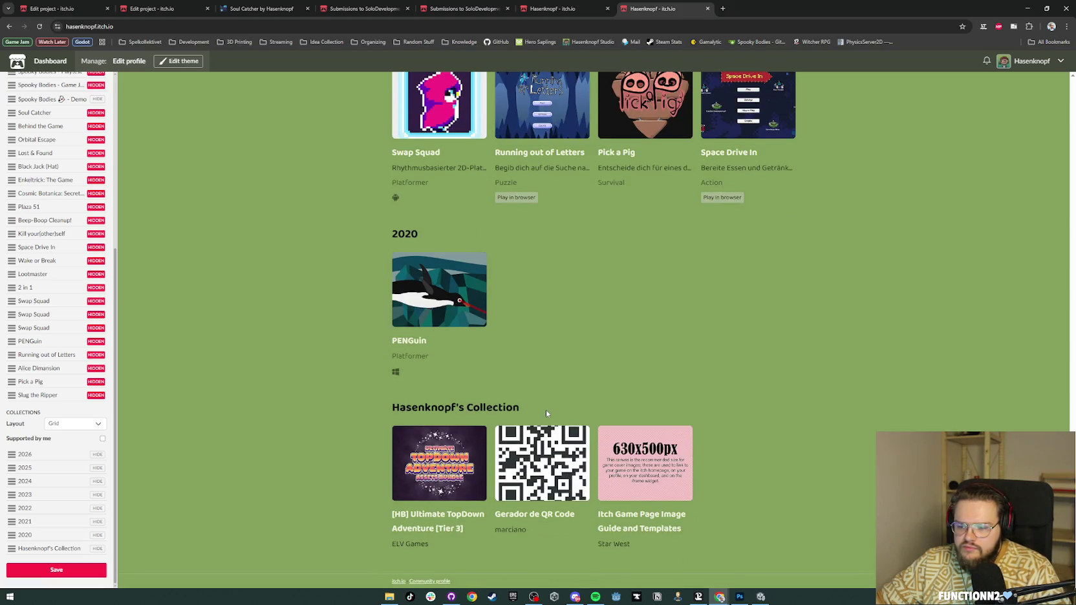
scroll(545, 412, "up", 1)
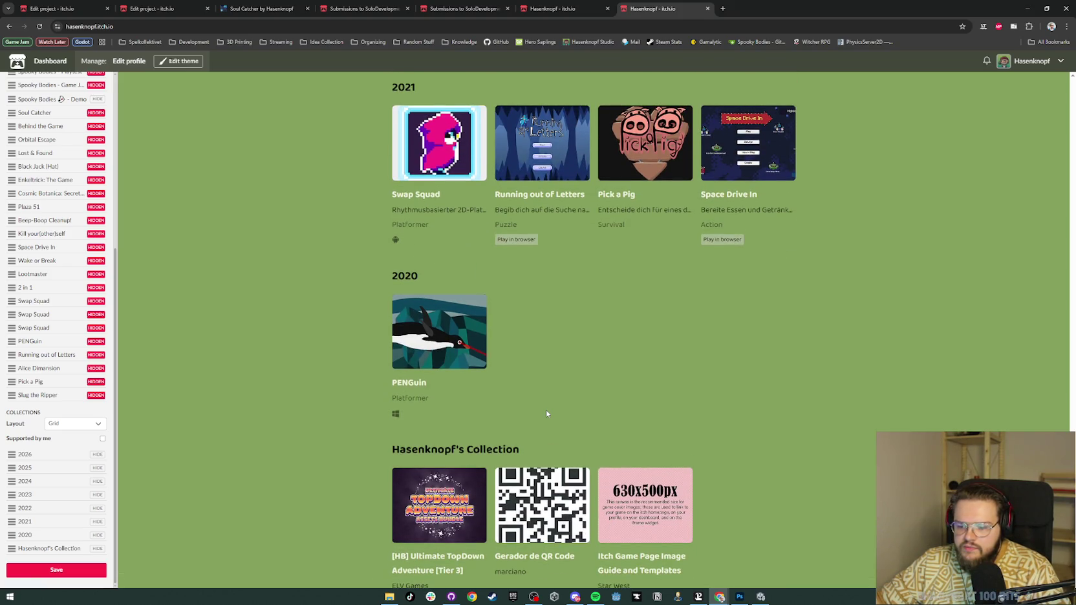
scroll(546, 413, "up", 5)
scroll(523, 425, "down", 4)
scroll(524, 424, "down", 2)
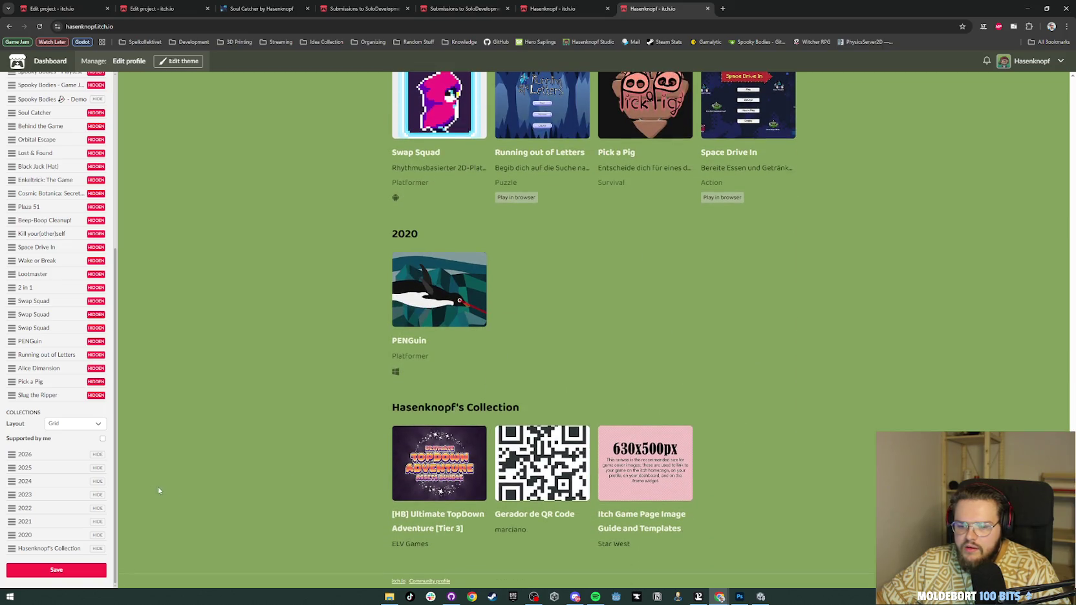
left_click(95, 550)
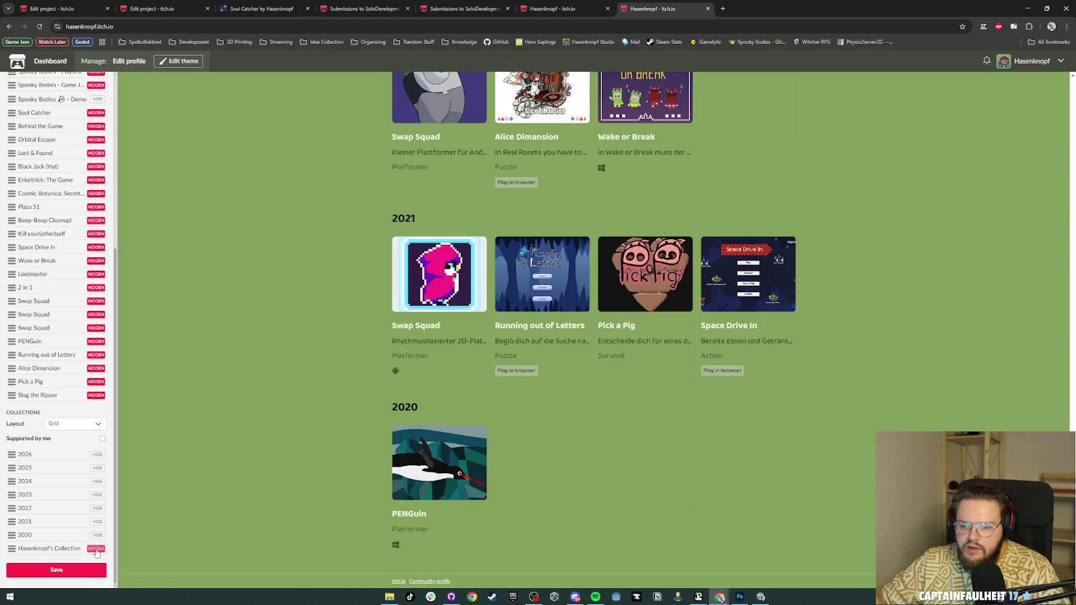
Step: Switch the collections layout to List, then back to Grid
left_click(73, 424)
left_click(65, 447)
scroll(570, 419, "up", 4)
scroll(570, 420, "up", 8)
left_click(73, 424)
left_click(65, 436)
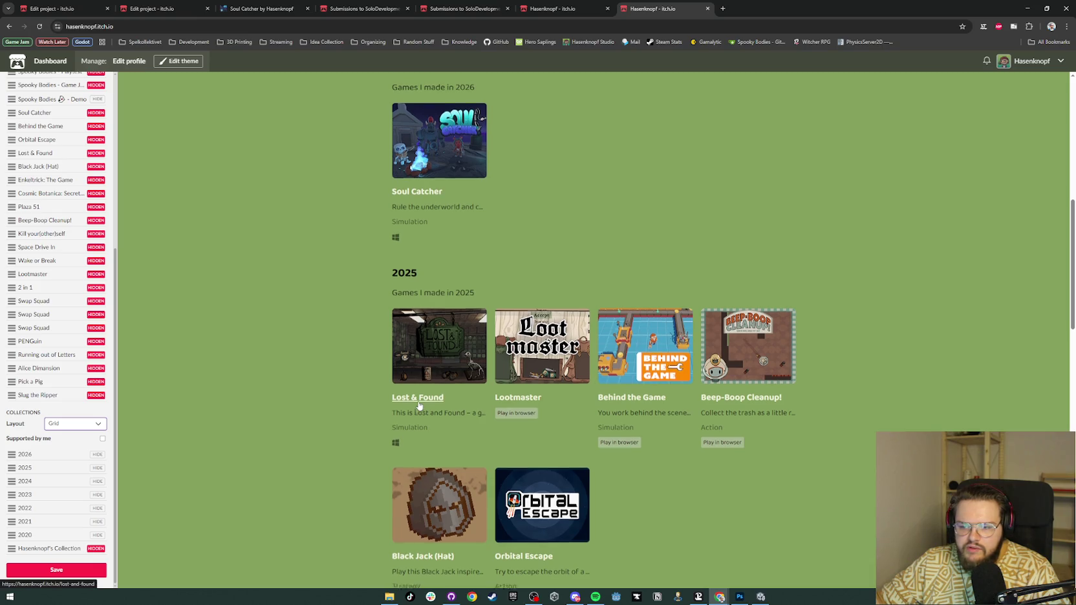
scroll(419, 406, "up", 2)
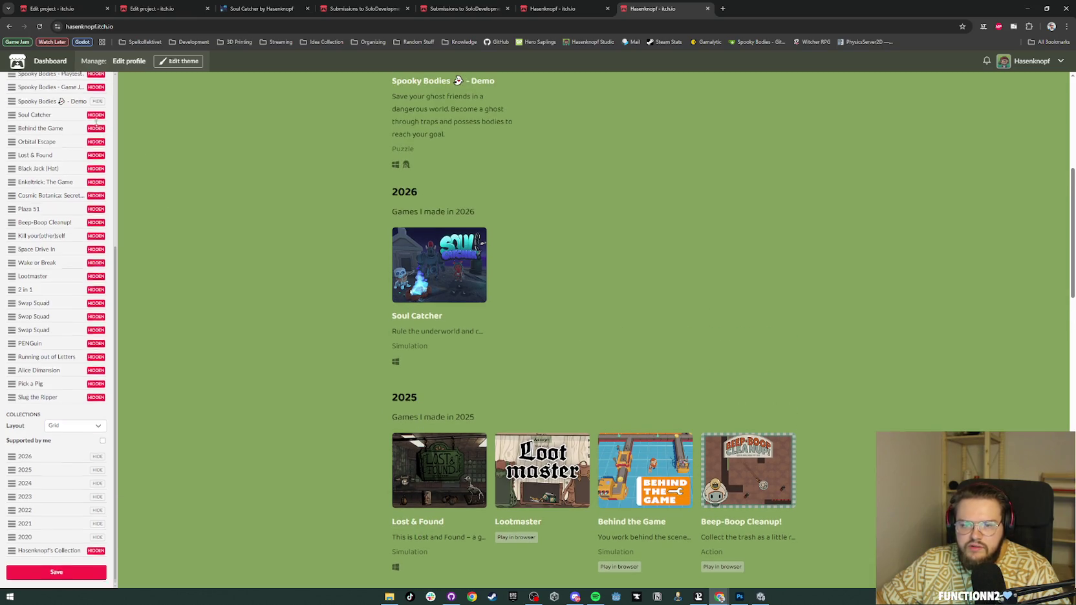
Step: Preview the profile without the theme editor, then bring the editor back
scroll(96, 121, "up", 4)
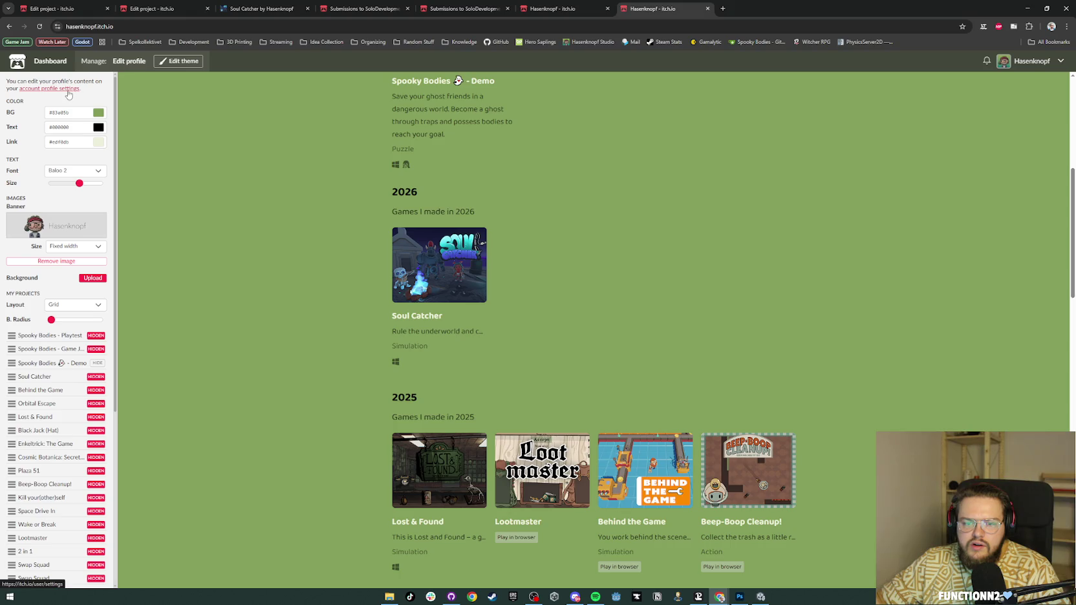
left_click(169, 63)
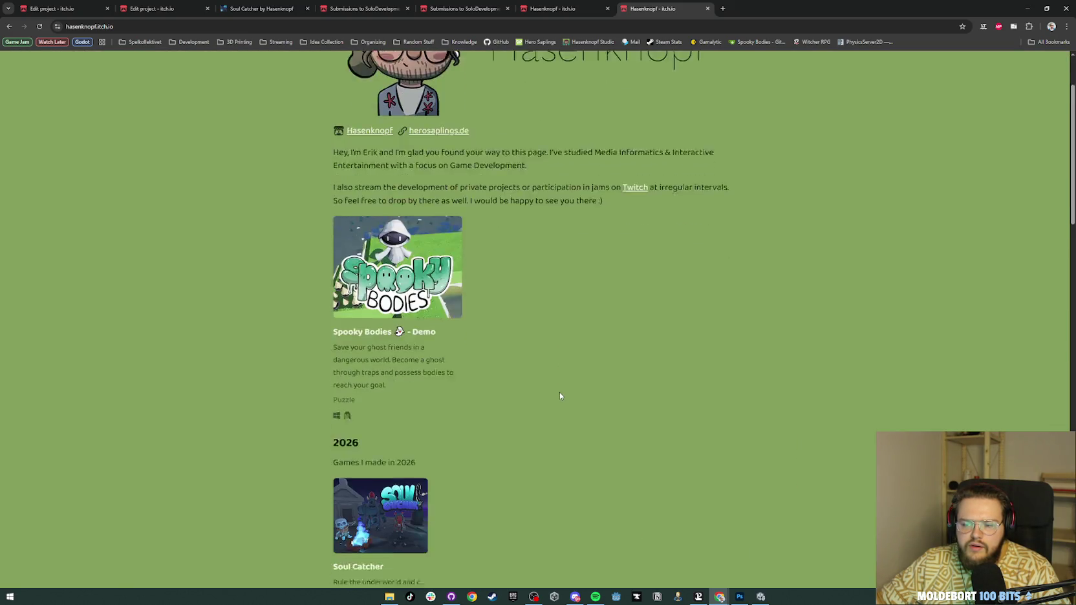
left_click(182, 67)
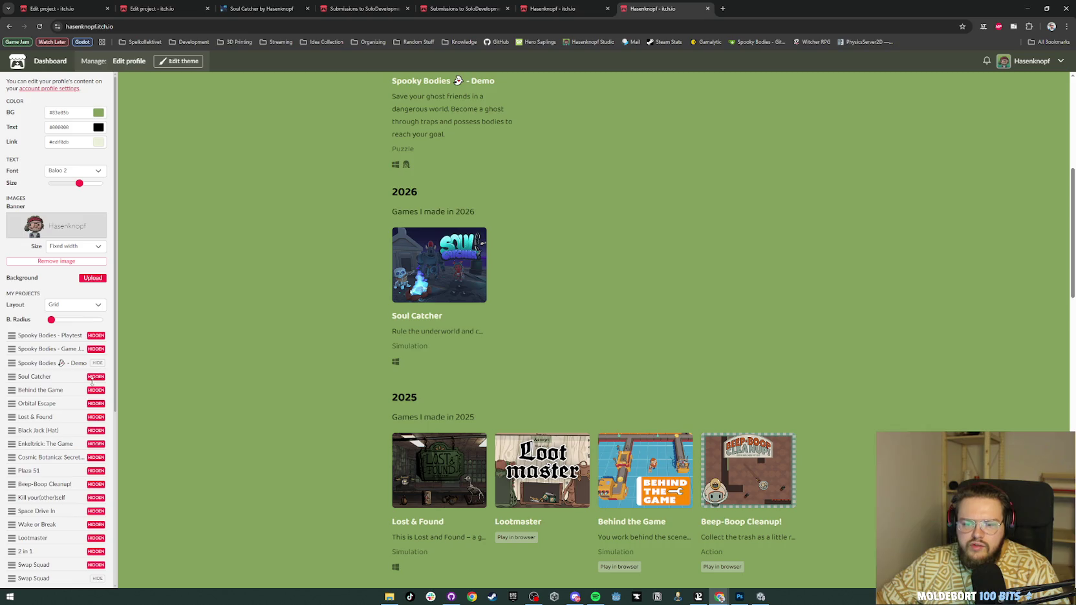
Step: Unhide Soul Catcher, hide it again, and reload the profile to check the layout
scroll(235, 337, "up", 5)
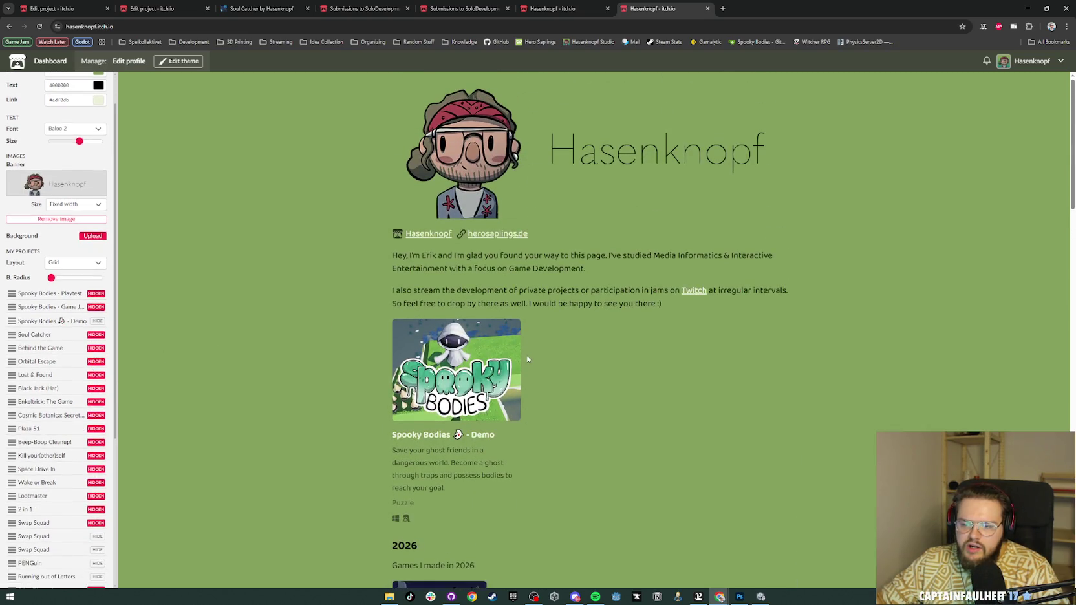
left_click(98, 334)
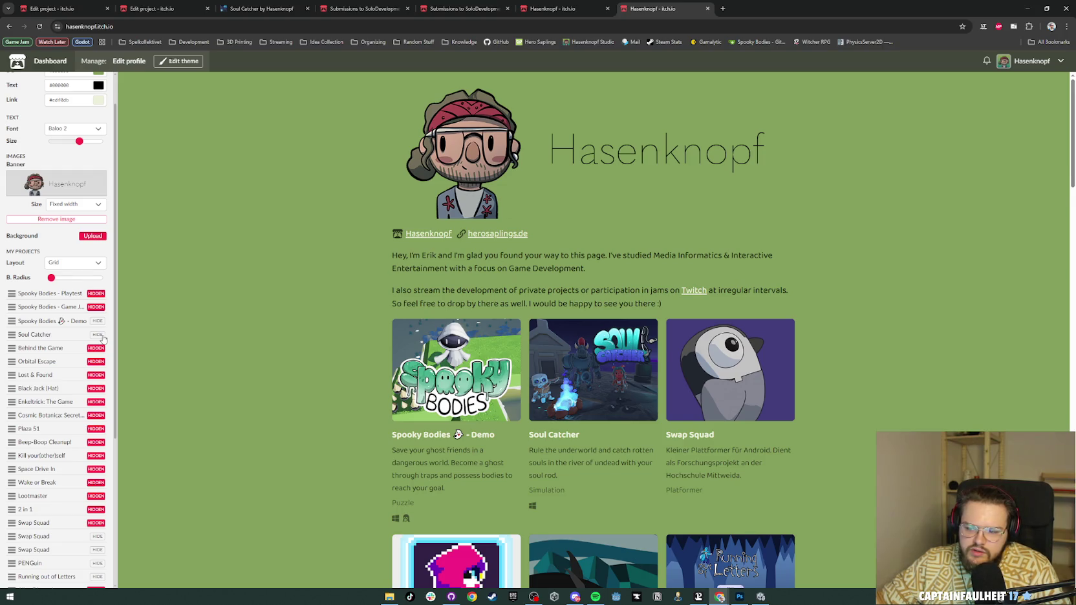
left_click(98, 335)
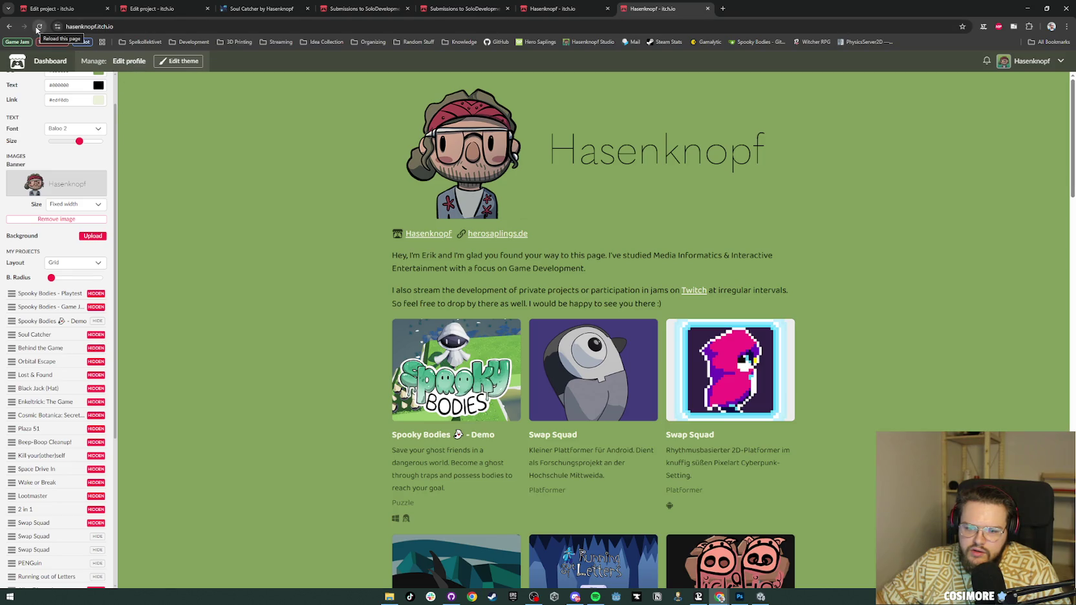
left_click(37, 29)
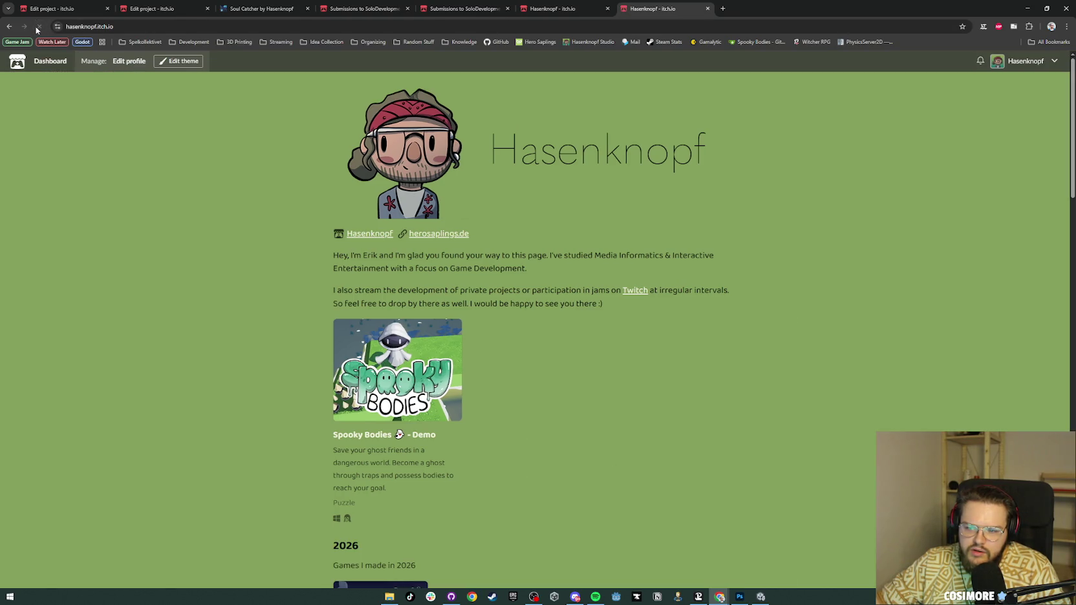
Step: In the theme editor, unhide Soul Catcher and Plaza 51 on the profile
left_click(176, 62)
left_click(95, 376)
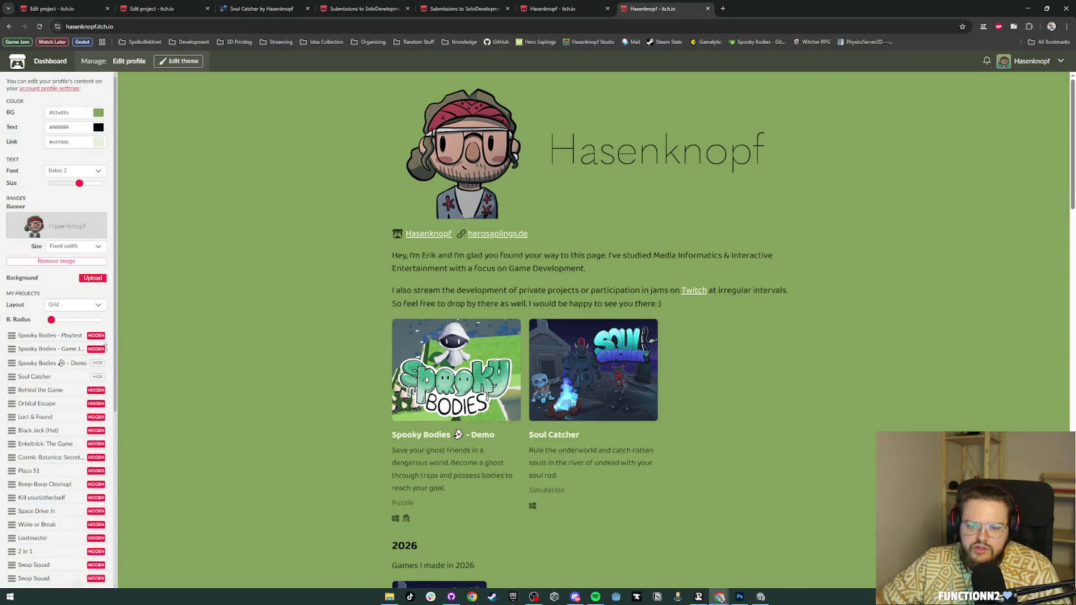
scroll(82, 368, "down", 2)
scroll(82, 367, "down", 1)
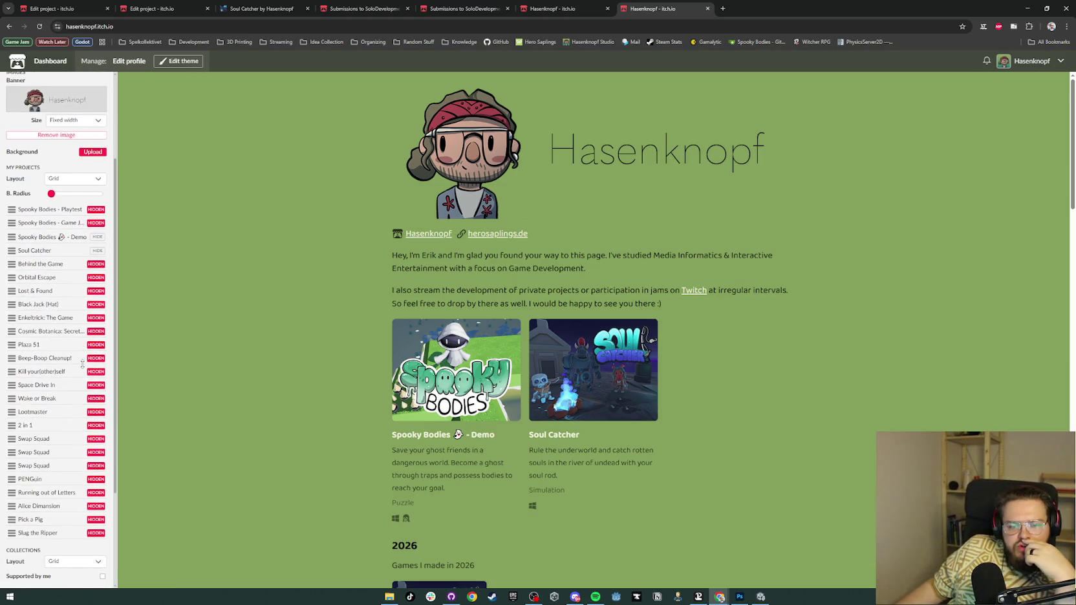
scroll(82, 364, "down", 1)
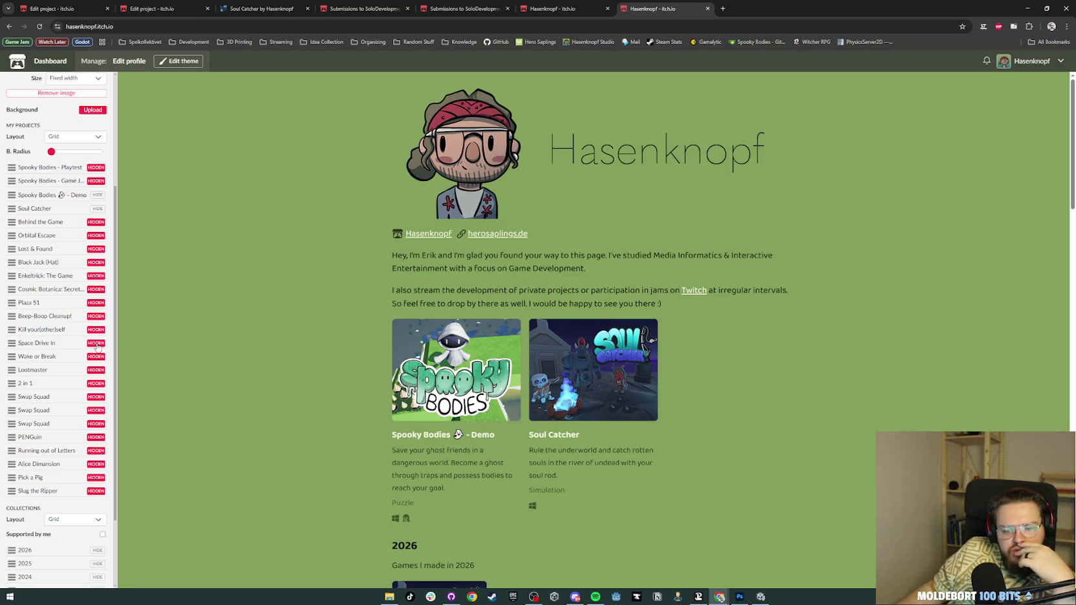
left_click(102, 305)
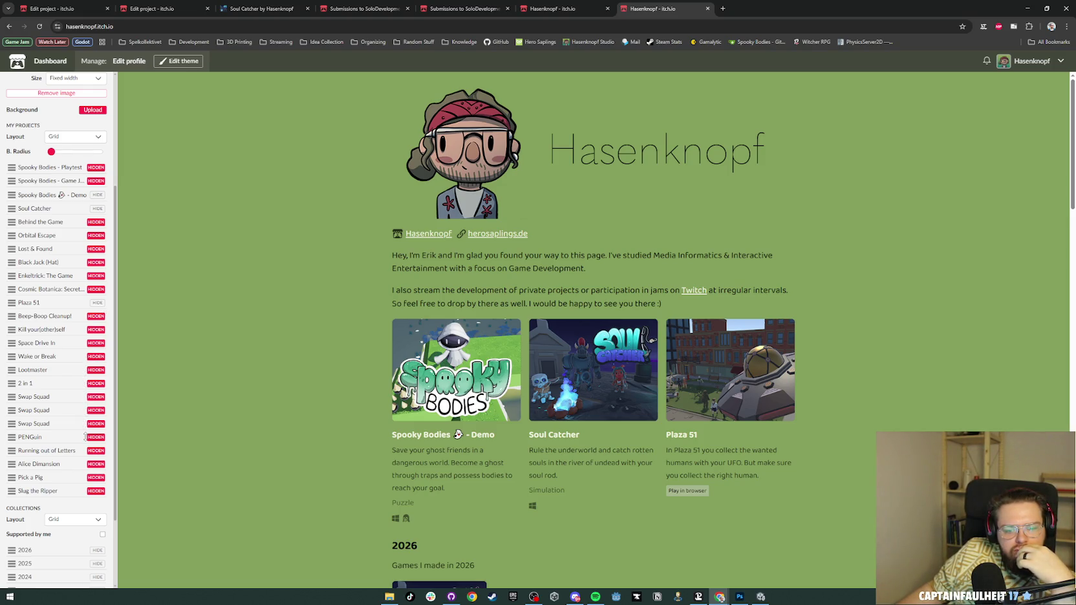
Step: Unhide Lost & Found and Enkeltrick: The Game on the profile
scroll(84, 437, "down", 1)
scroll(568, 391, "down", 2)
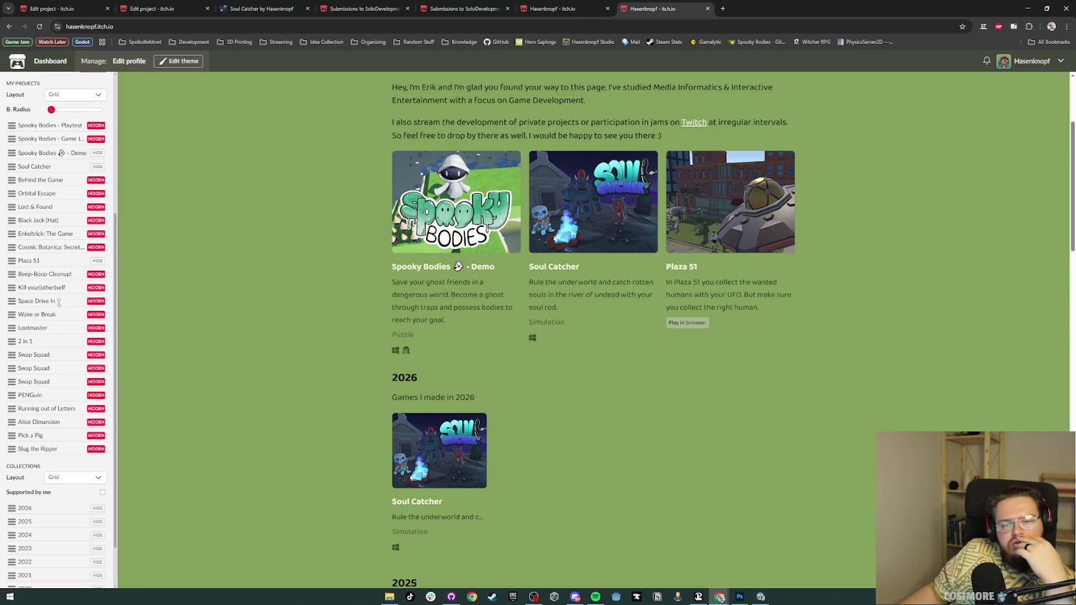
scroll(59, 304, "up", 1)
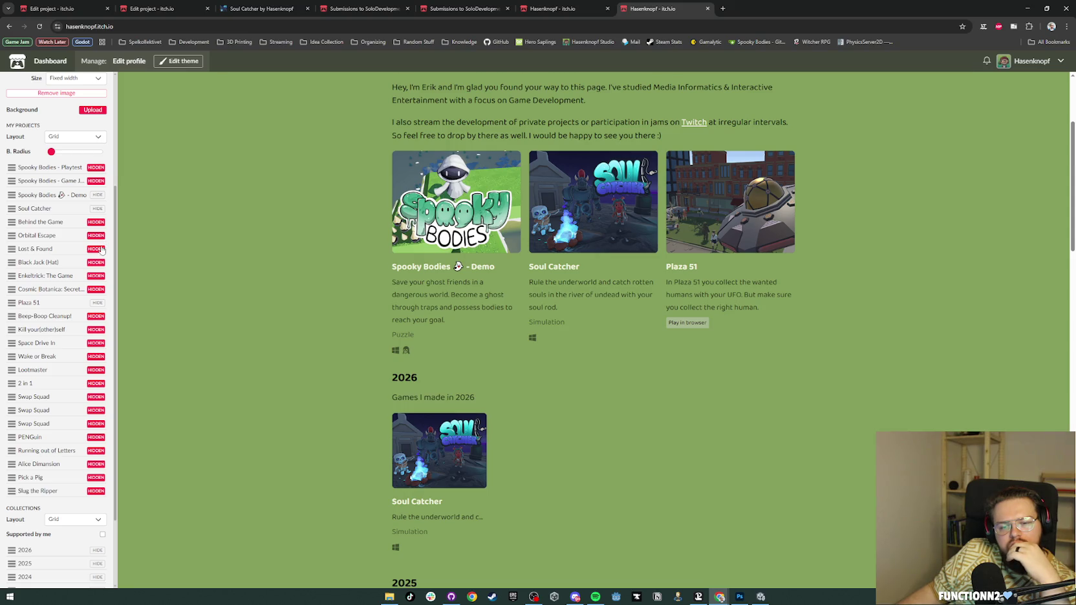
left_click(96, 249)
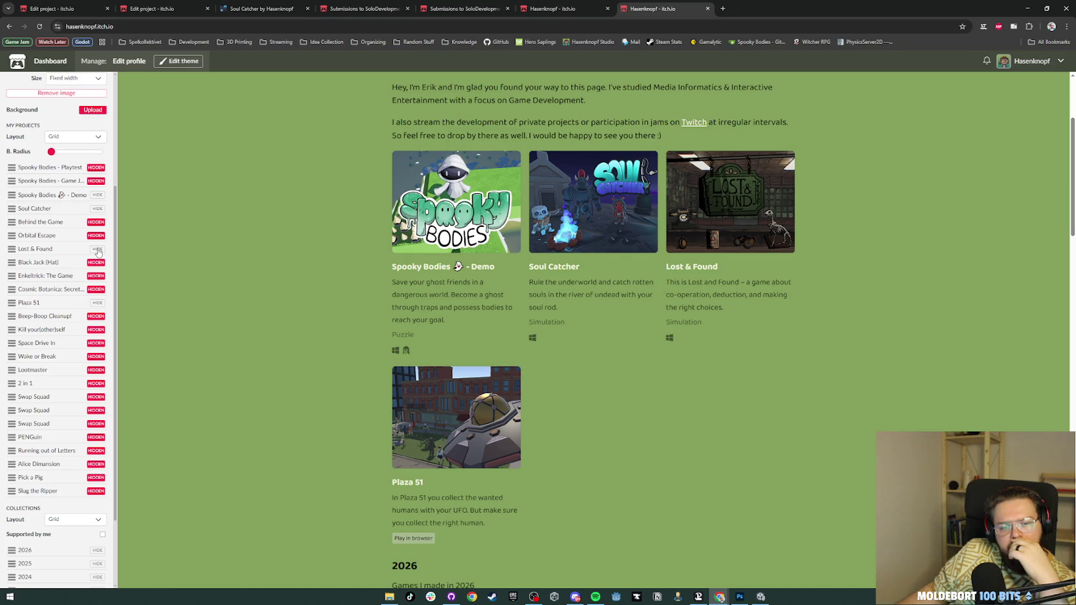
scroll(478, 351, "down", 5)
scroll(479, 351, "down", 4)
scroll(465, 233, "up", 3)
scroll(534, 315, "down", 15)
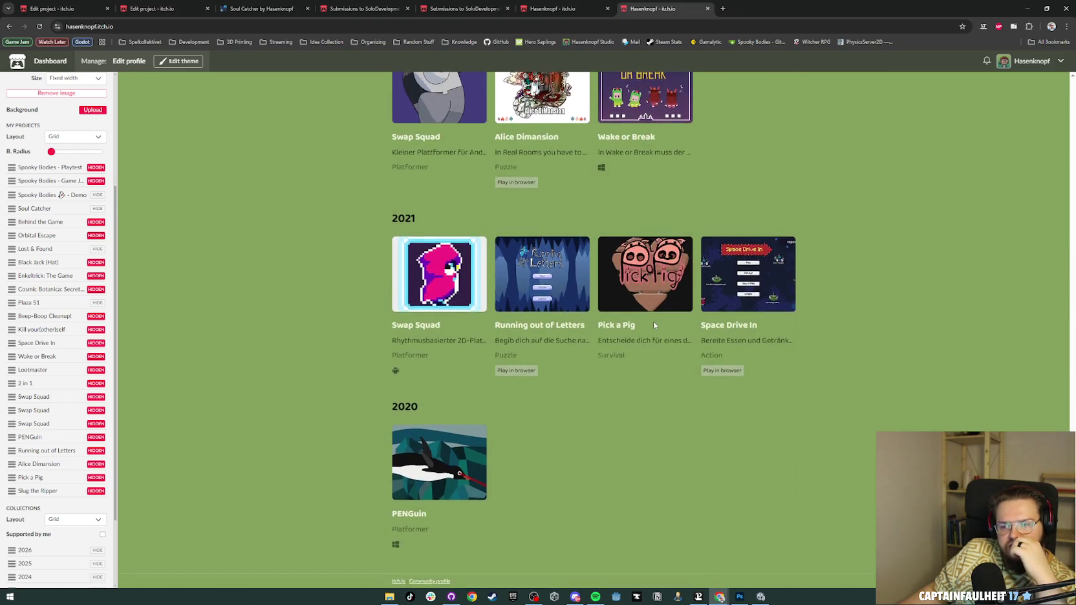
scroll(653, 325, "up", 15)
scroll(653, 325, "up", 6)
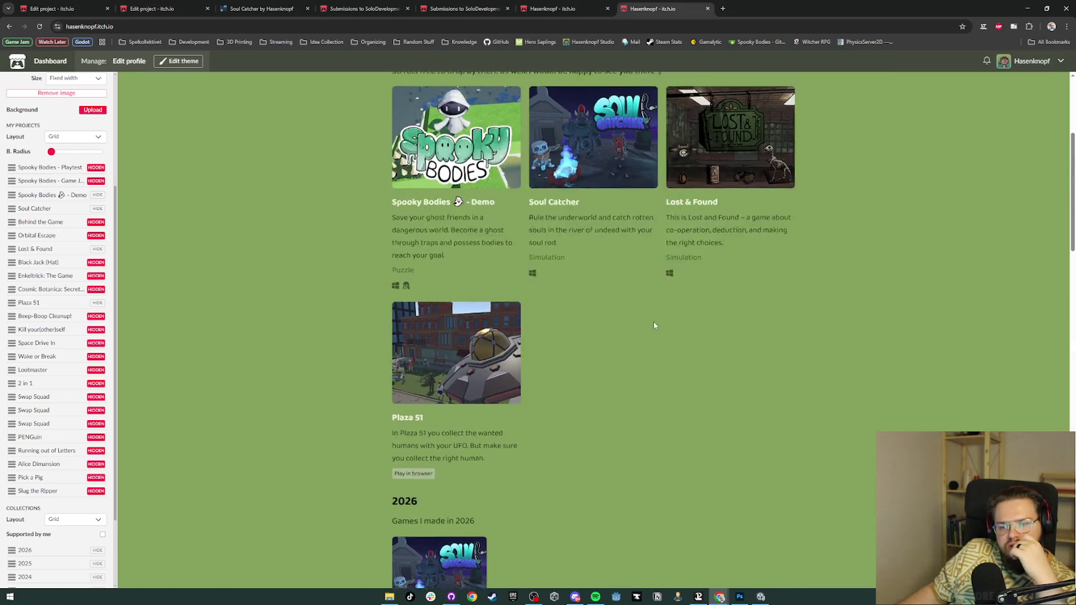
scroll(641, 319, "down", 1)
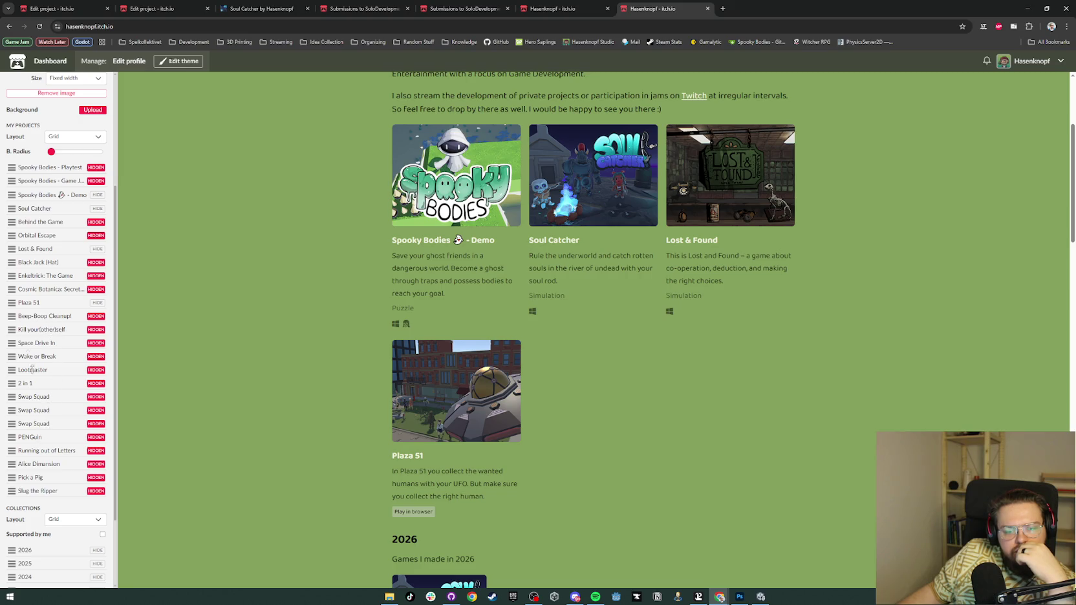
left_click(91, 277)
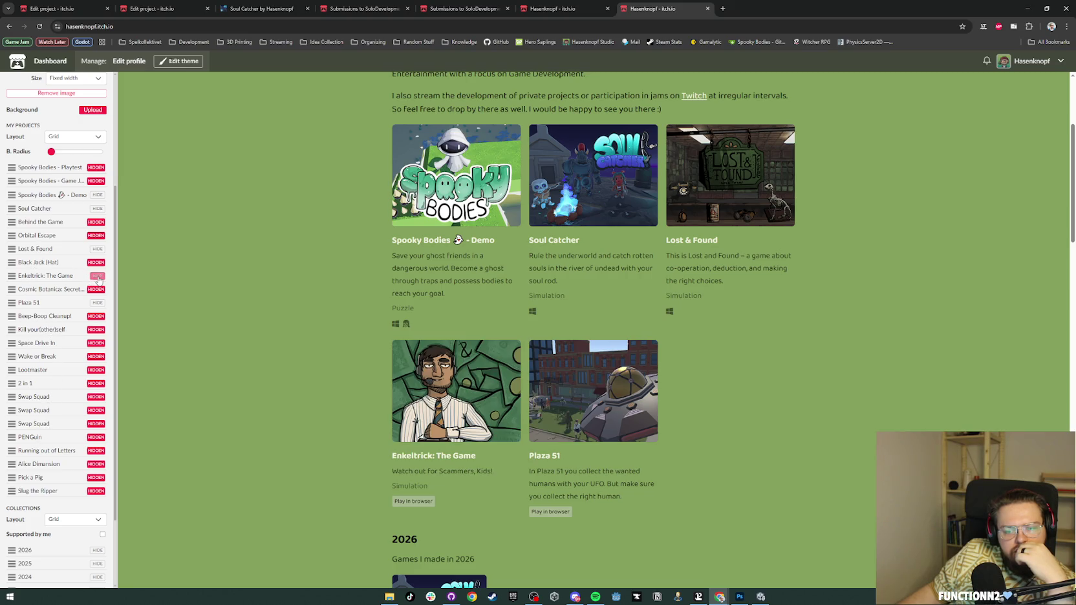
scroll(741, 415, "up", 1)
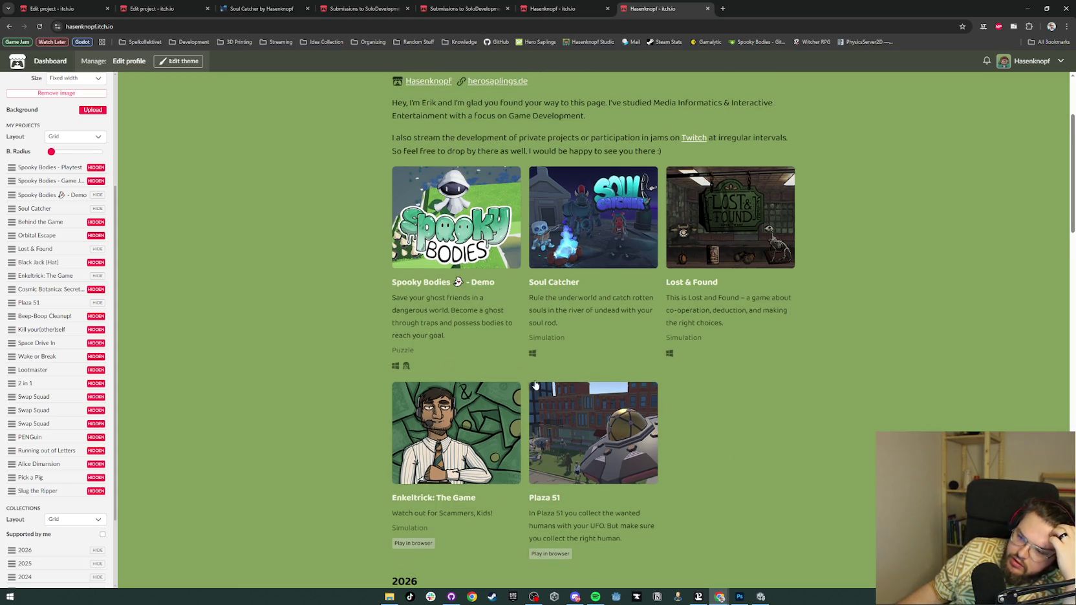
Step: Move Lost & Found and Plaza 51 right after Spooky Bodies Demo, save, and close the editor
mouse_move(14, 303)
left_mouse_down()
mouse_move(14, 191)
mouse_move(13, 213)
left_mouse_up()
left_click_drag(12, 263, 12, 205)
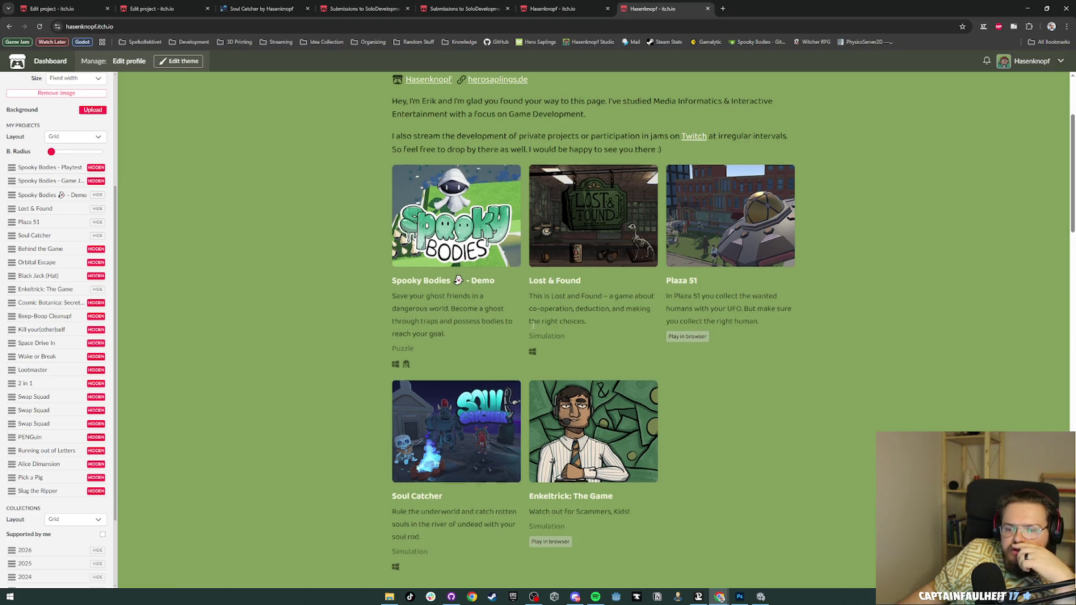
scroll(193, 257, "down", 3)
scroll(193, 257, "up", 4)
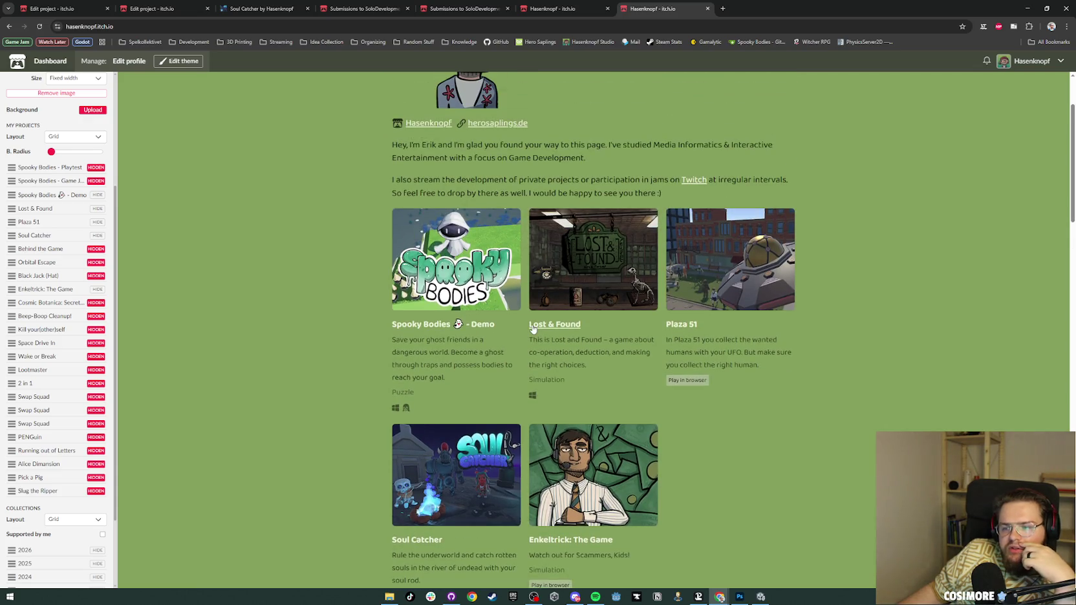
scroll(532, 327, "down", 3)
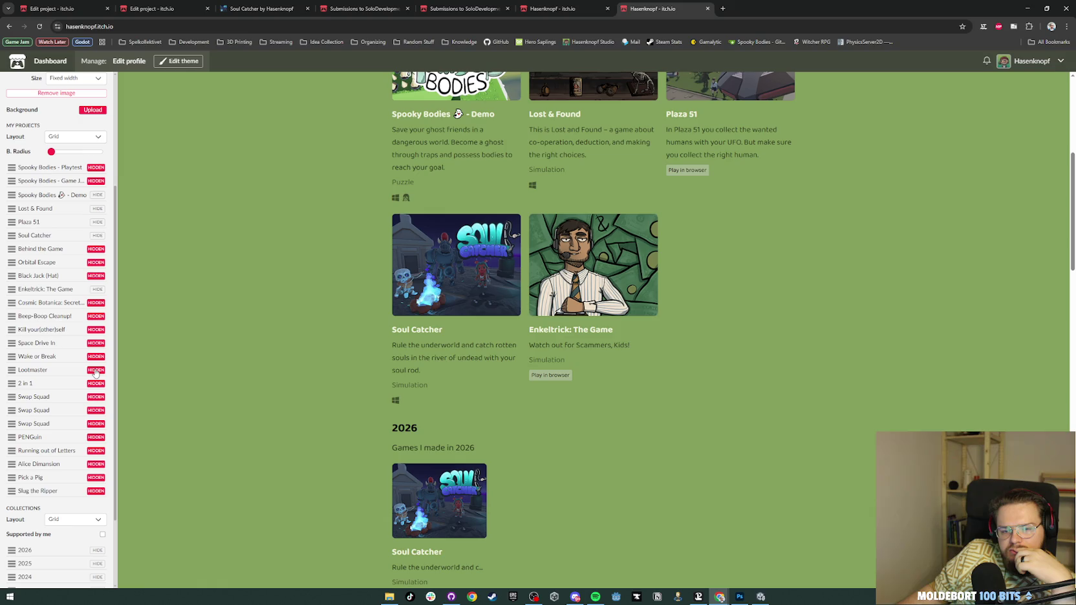
scroll(94, 323, "up", 3)
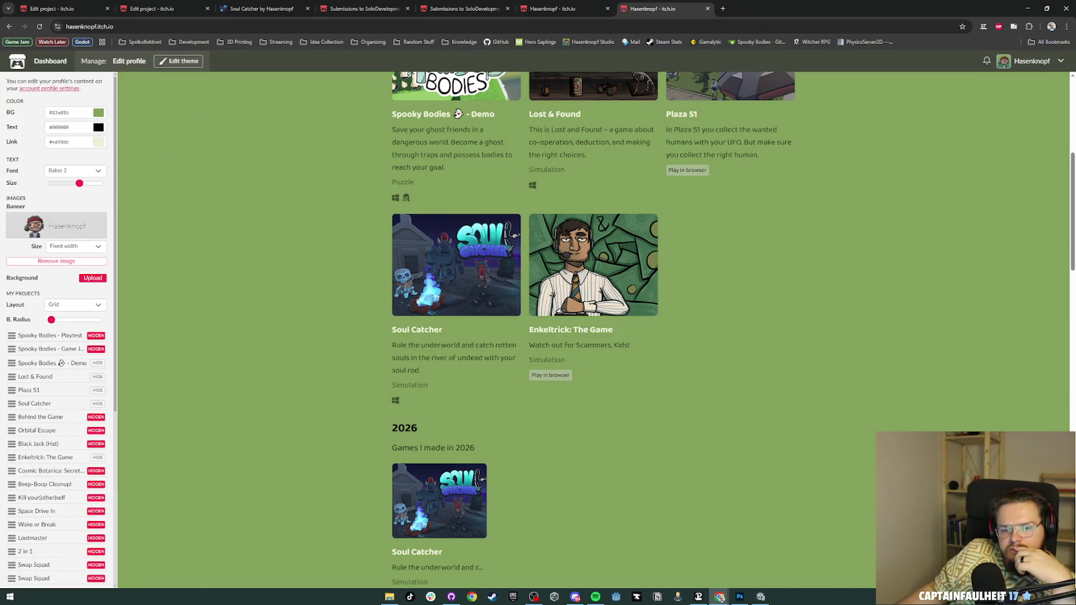
scroll(71, 453, "down", 5)
left_click(71, 570)
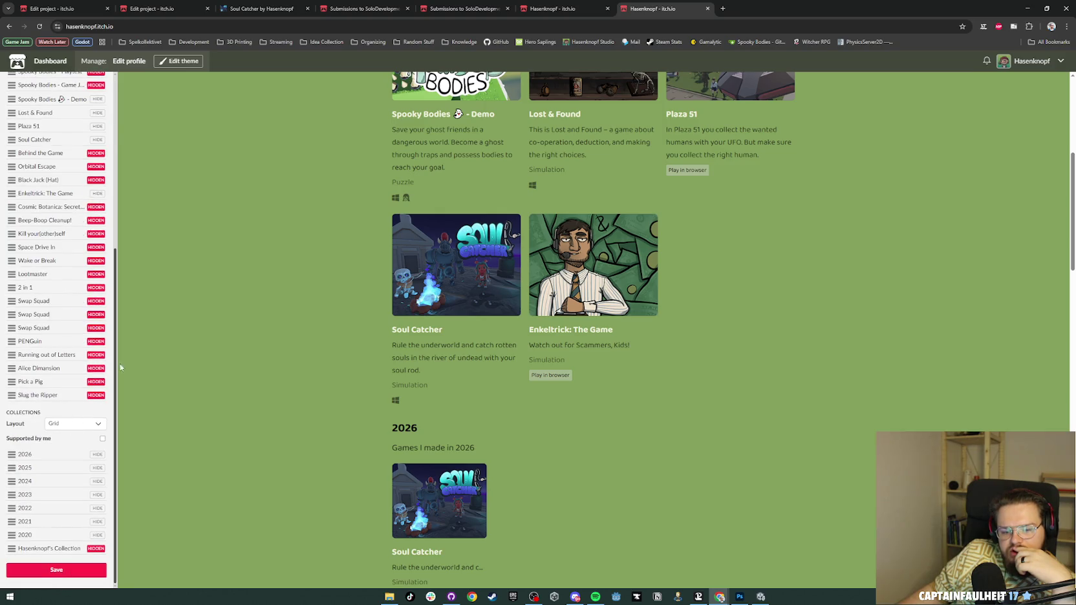
left_click(178, 60)
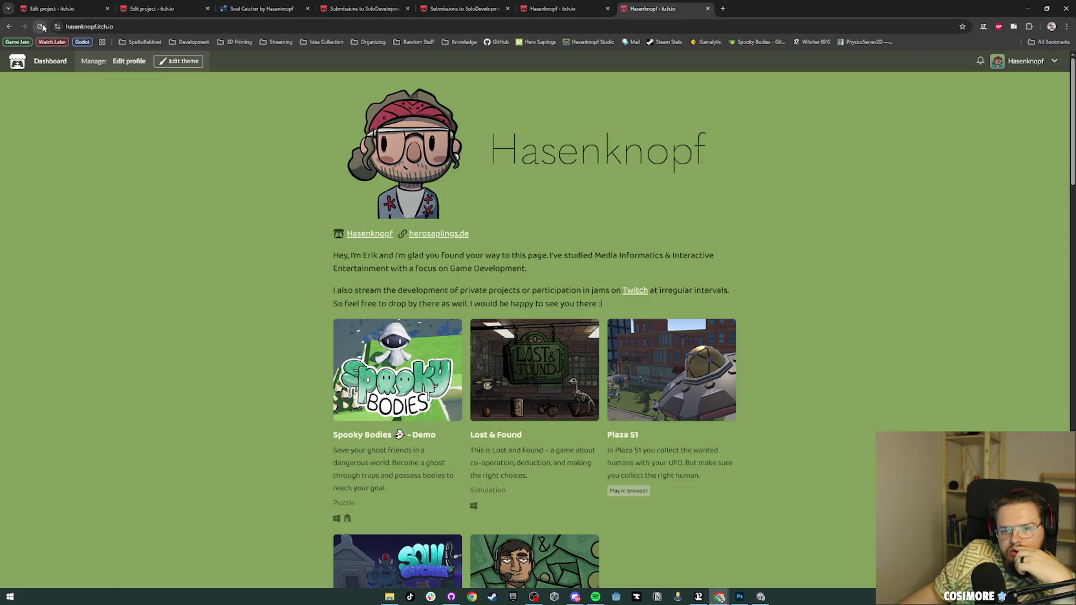
Step: Unhide Orbital Escape, place it after Enkeltrick: The Game, and save the theme
scroll(781, 401, "down", 4)
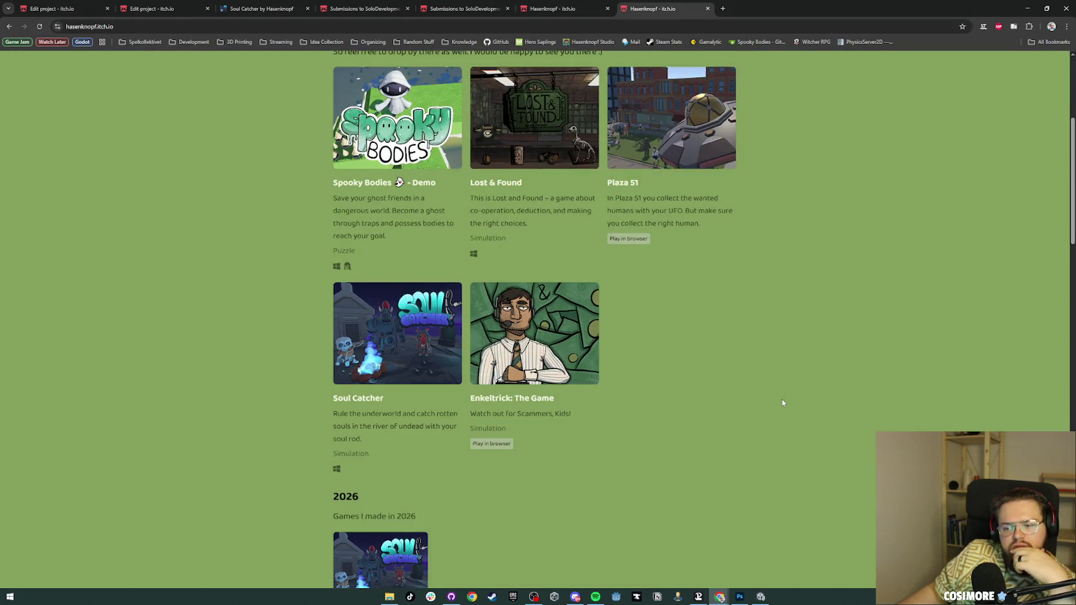
key("F5")
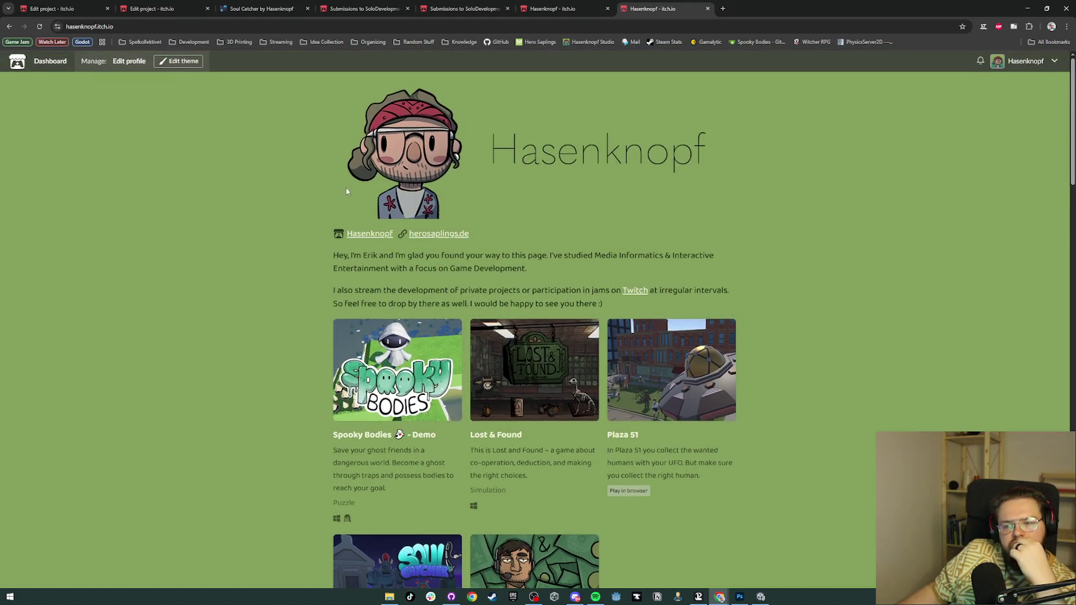
left_click(175, 60)
scroll(64, 362, "down", 3)
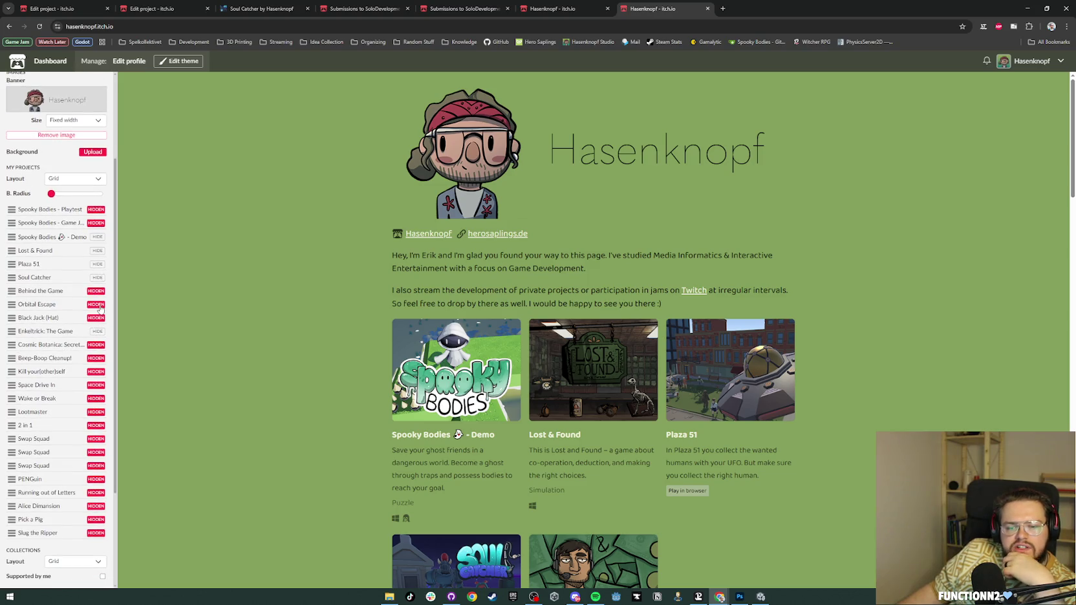
left_click(96, 304)
scroll(473, 360, "down", 2)
scroll(473, 360, "down", 1)
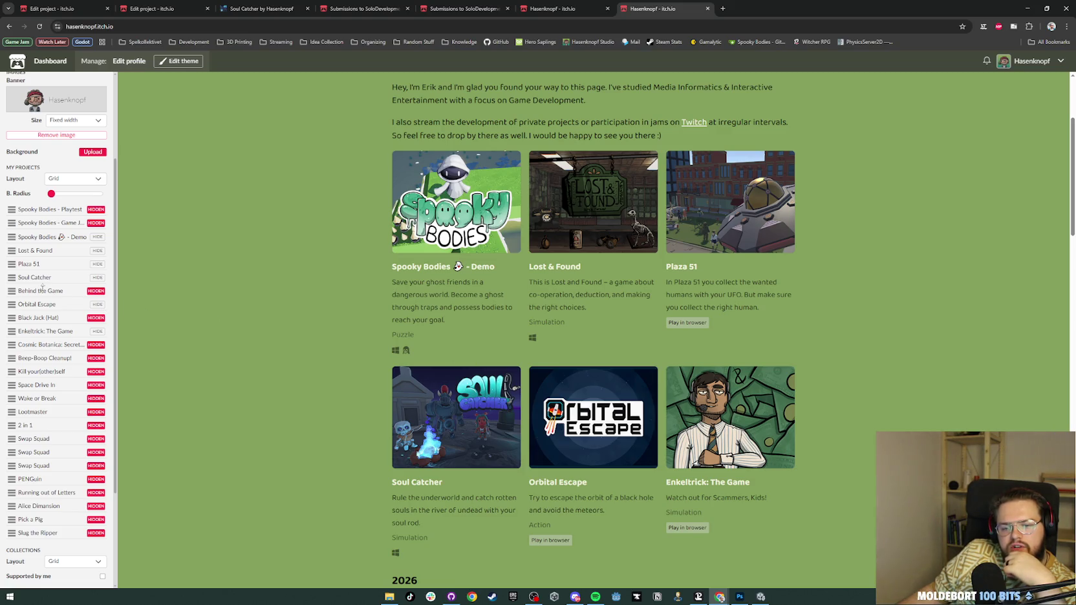
left_click_drag(11, 303, 11, 332)
scroll(39, 420, "down", 2)
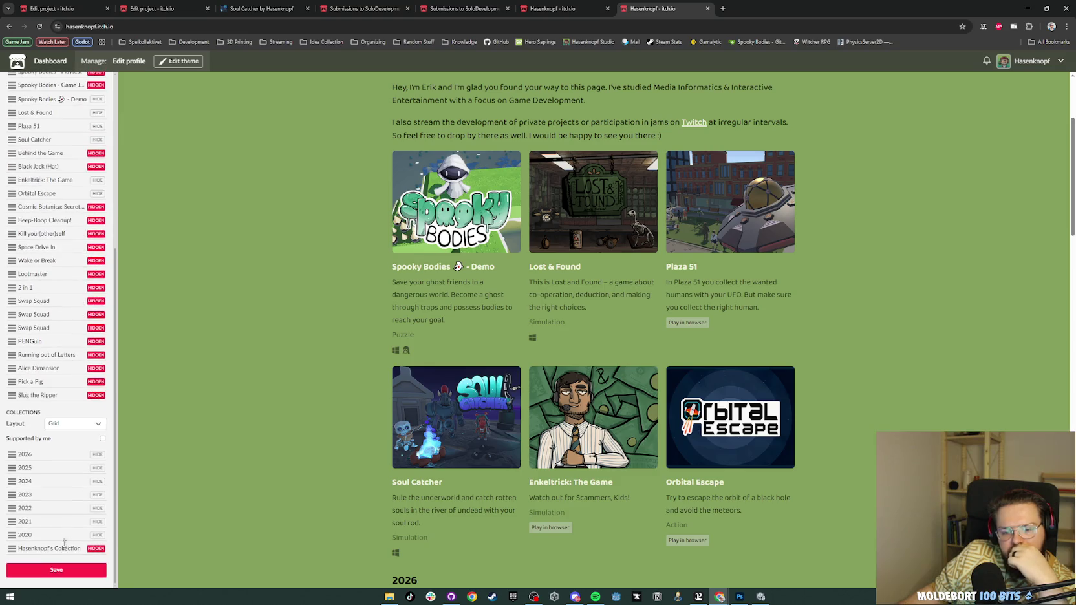
left_click(65, 571)
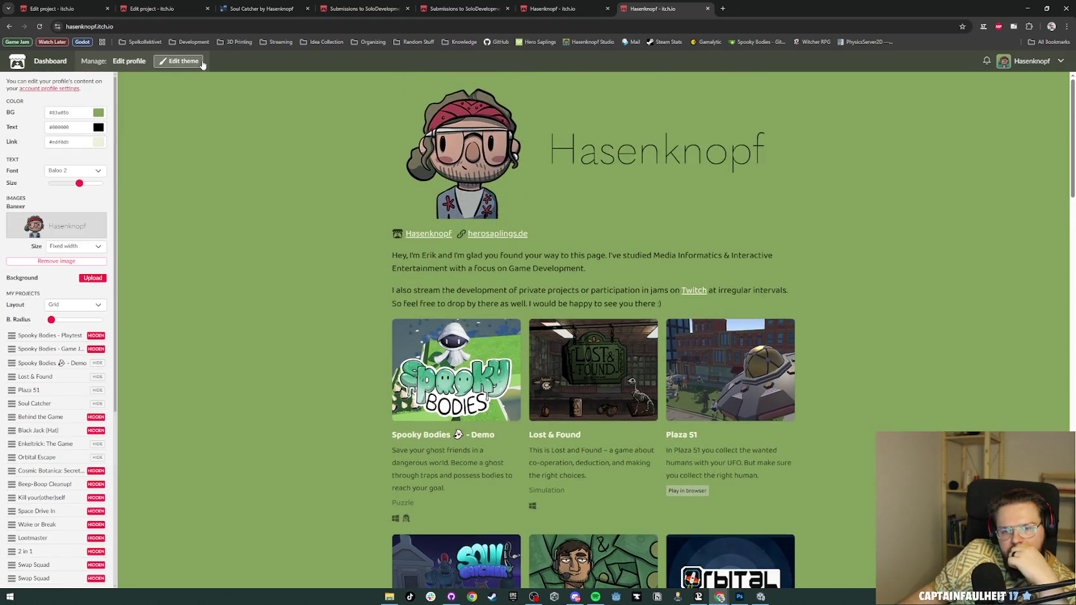
left_click(198, 62)
Step: Open the 2026 and 2025 collections in new tabs and edit the 2026 collection
scroll(347, 301, "down", 7)
scroll(206, 191, "up", 7)
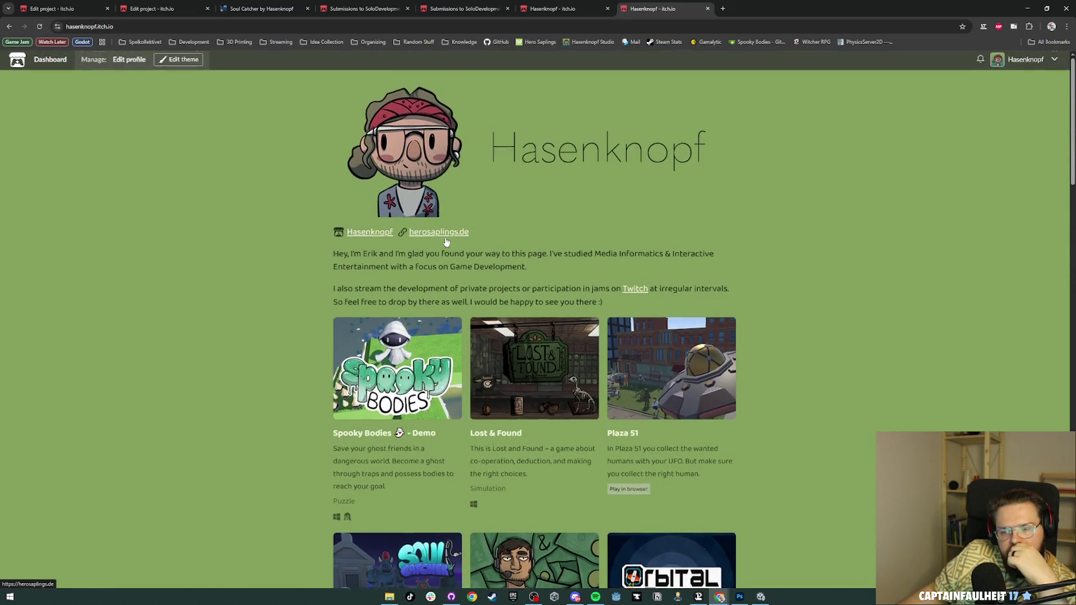
scroll(444, 237, "down", 6)
scroll(444, 237, "down", 3)
scroll(444, 237, "up", 5)
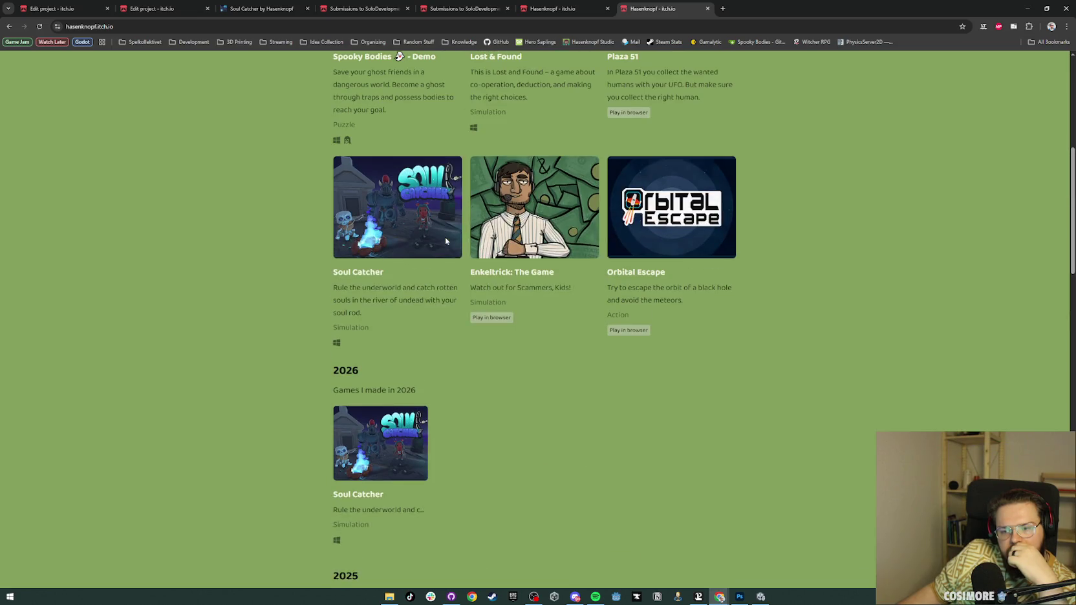
middle_click(345, 370)
scroll(361, 390, "down", 3)
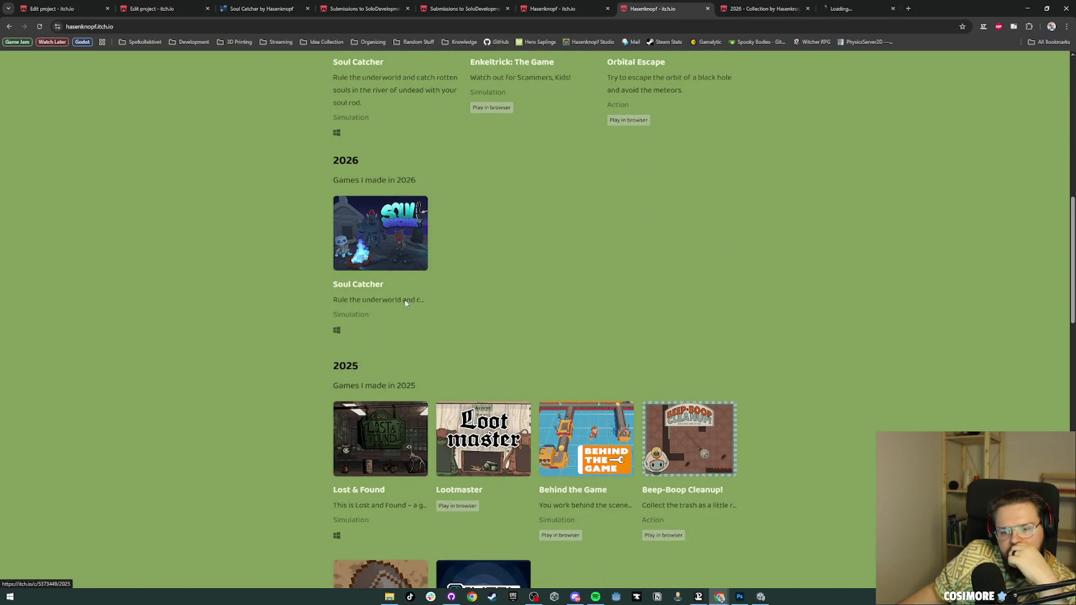
middle_click(345, 366)
key("ctrl+Tab")
left_click(39, 143)
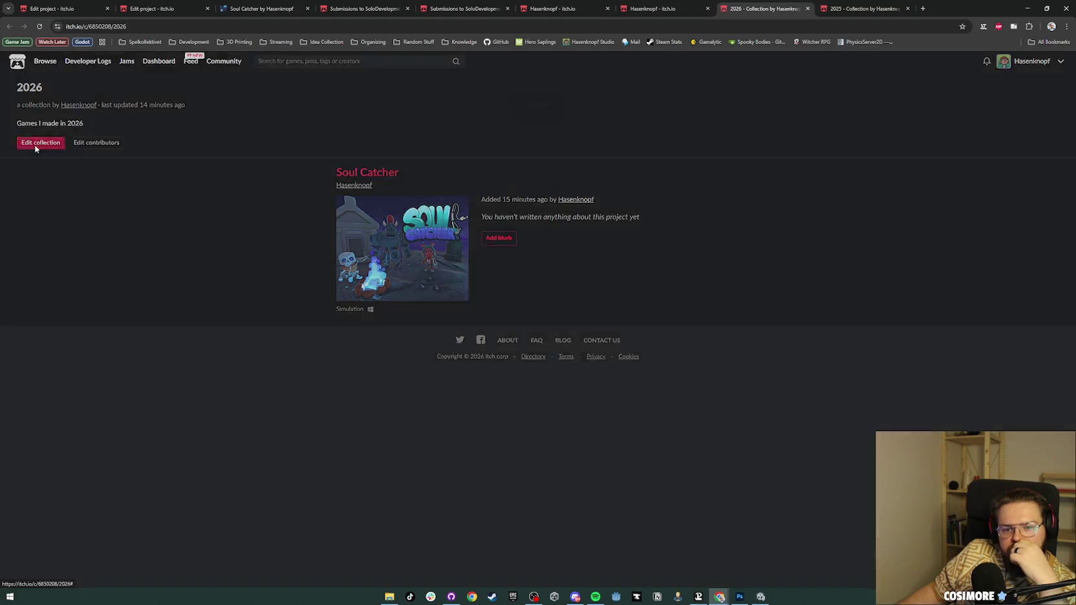
Step: Delete the 'Games I made in 2026' description and save the 2026 collection
triple_click(506, 318)
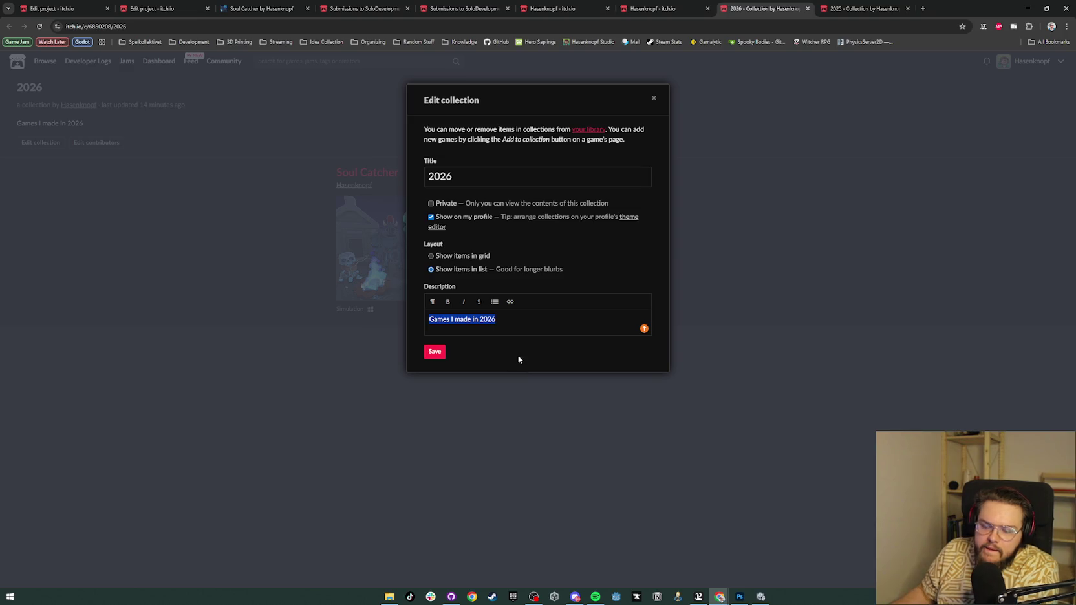
key("BackSpace")
left_click(442, 352)
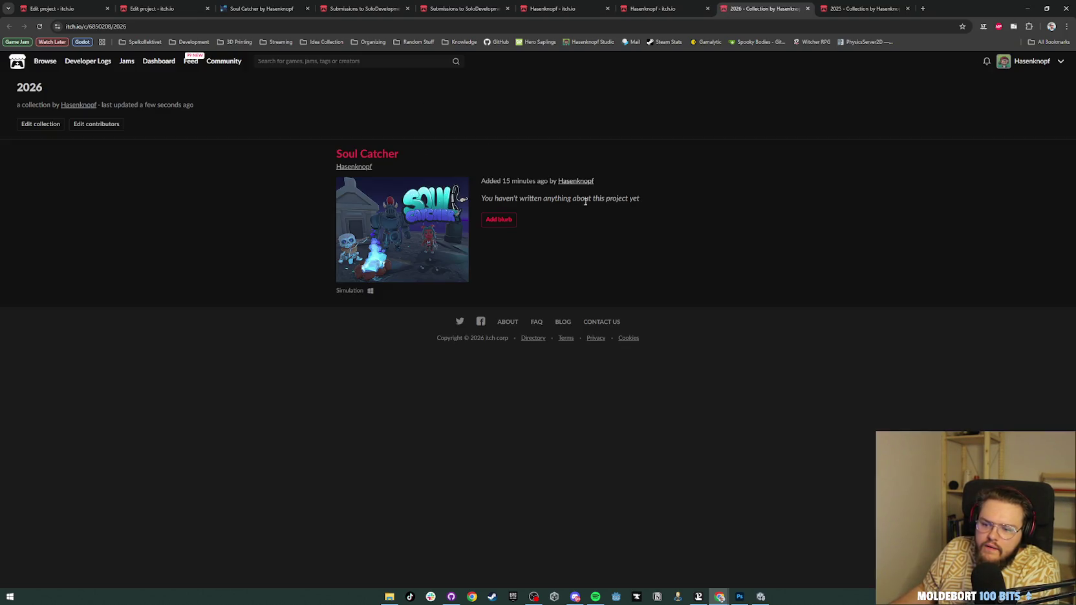
Step: Clear the 2025 collection's description, save it, and close both collection tabs
left_click(863, 8)
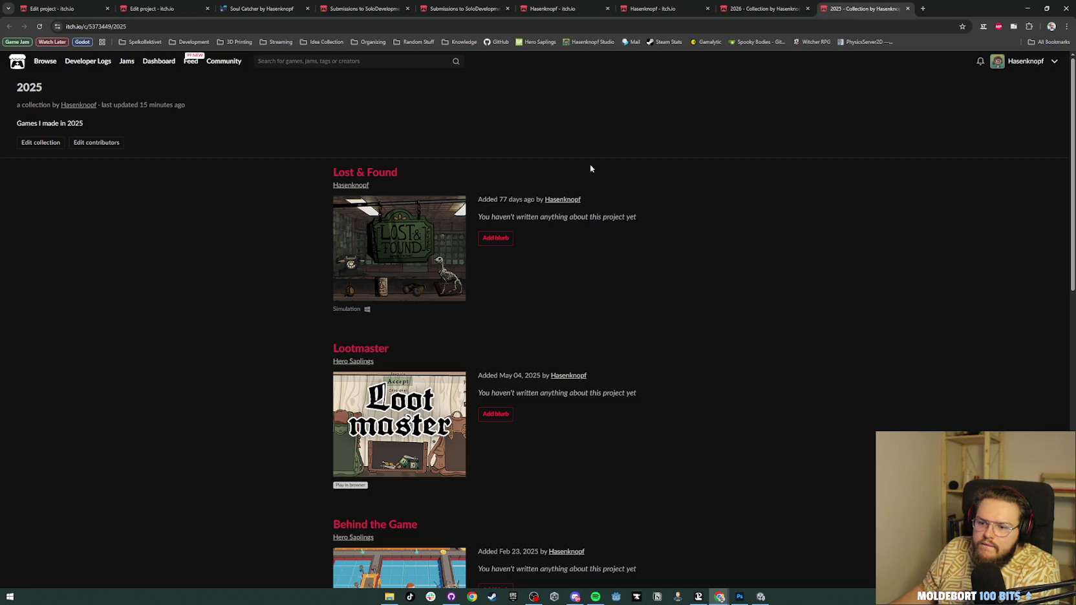
left_click(40, 143)
triple_click(496, 325)
key("BackSpace")
left_click(432, 351)
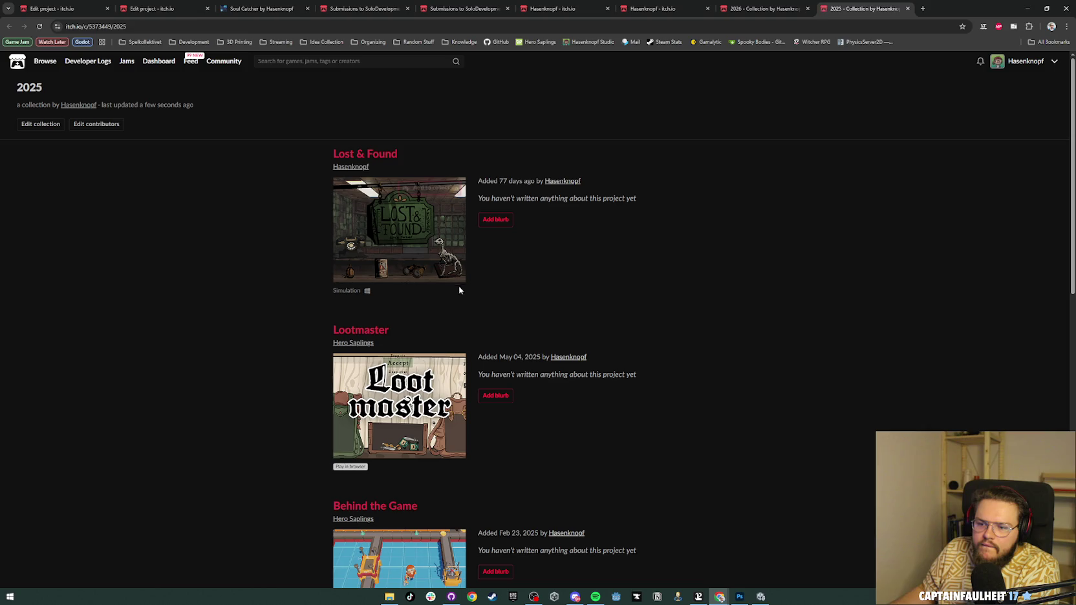
left_click(51, 124)
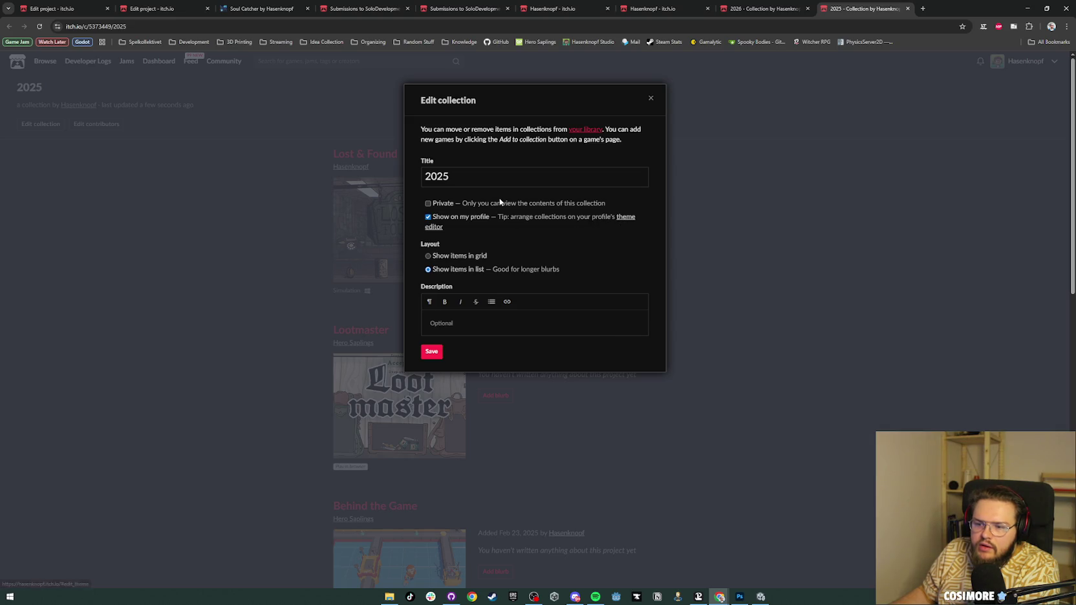
left_click(651, 99)
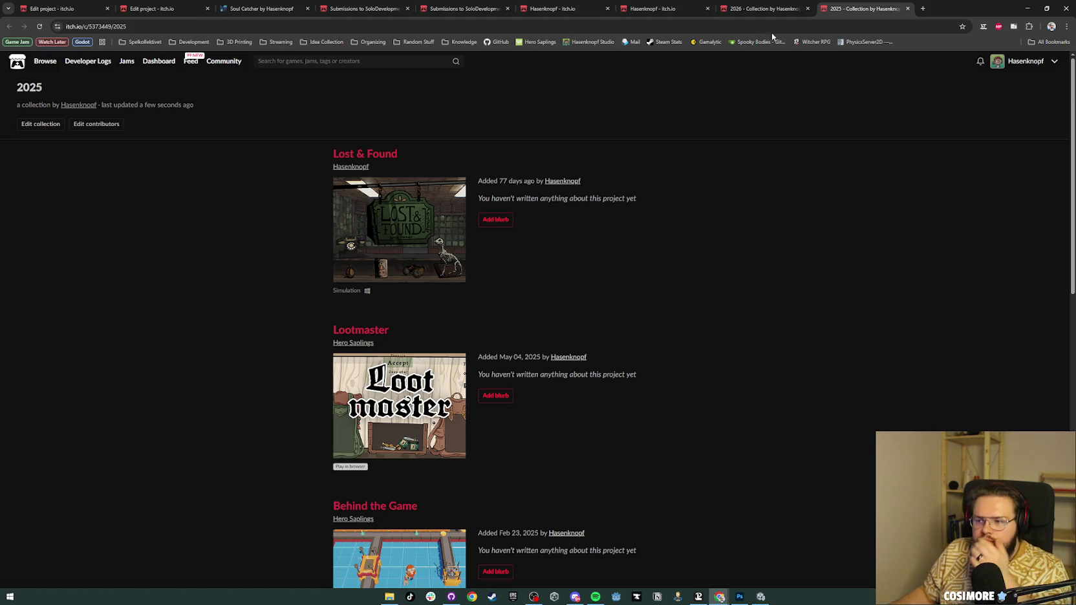
middle_click(852, 5)
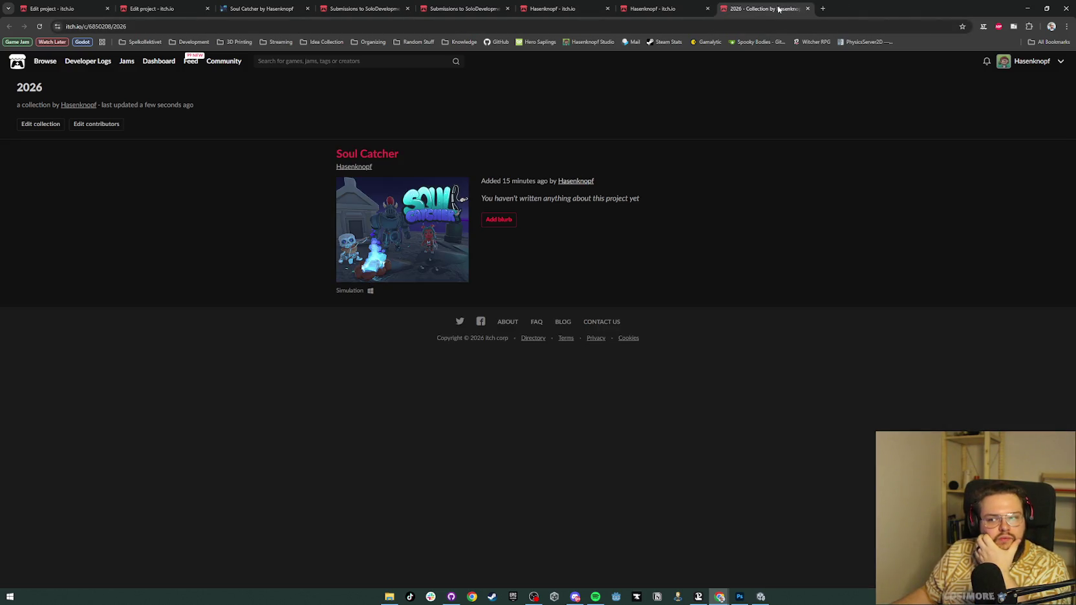
middle_click(779, 9)
Step: Reload the profile to see the 2026 and 2025 sections without descriptions, then open the account menu
left_click(39, 28)
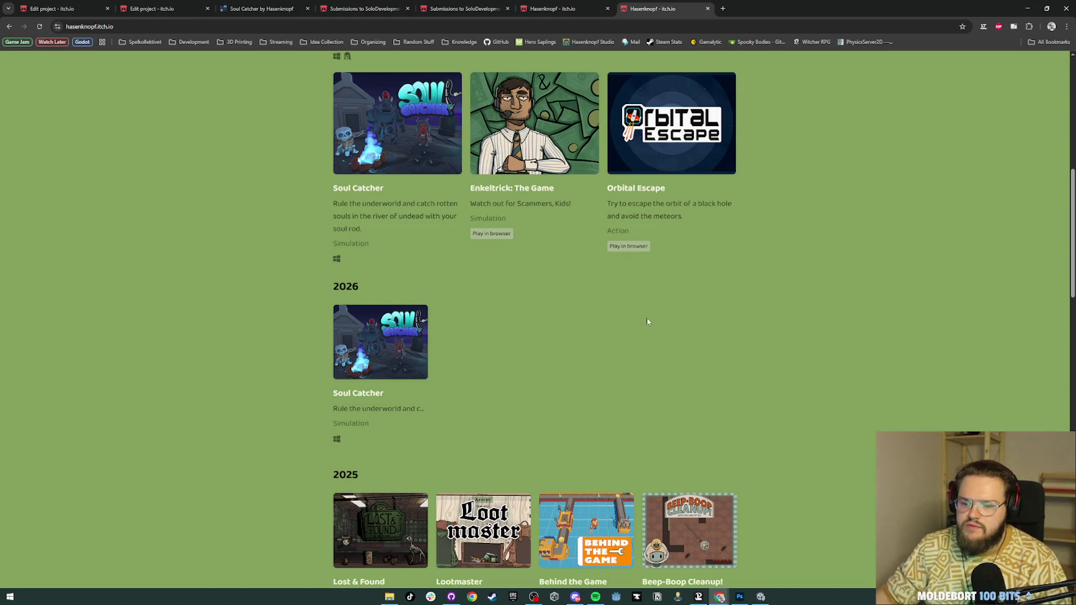
scroll(452, 246, "down", 1)
scroll(389, 203, "up", 7)
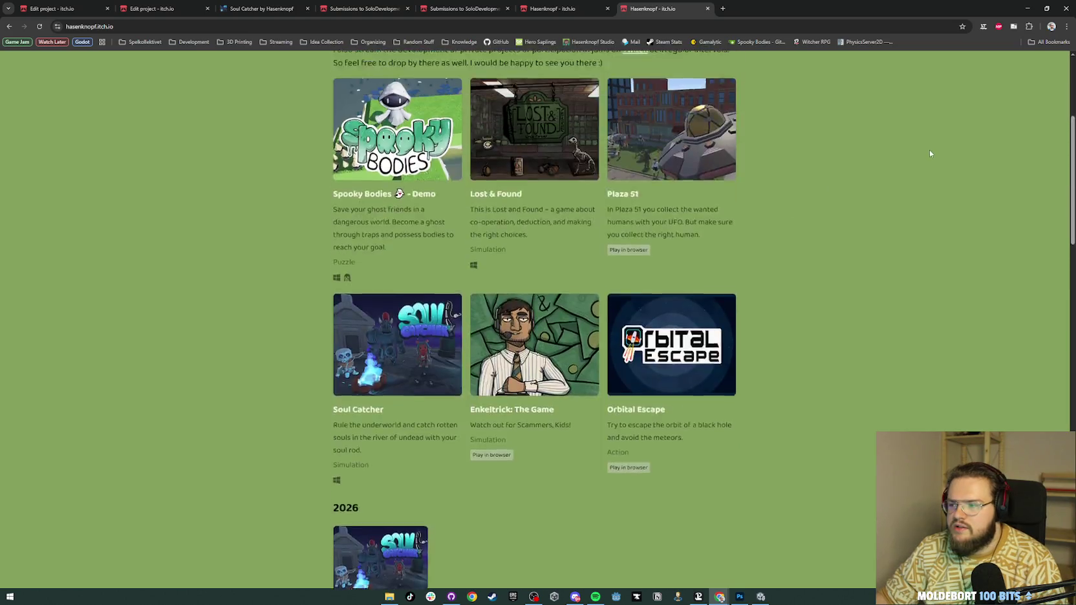
left_click(1043, 63)
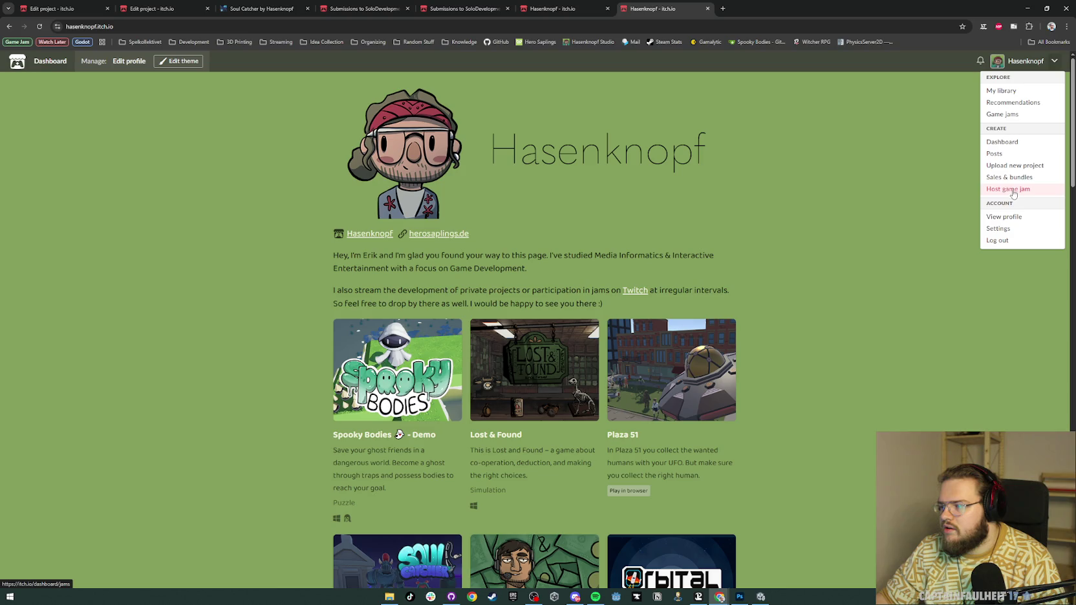
Step: Review the account Settings page, then close its tab
left_click(1005, 230)
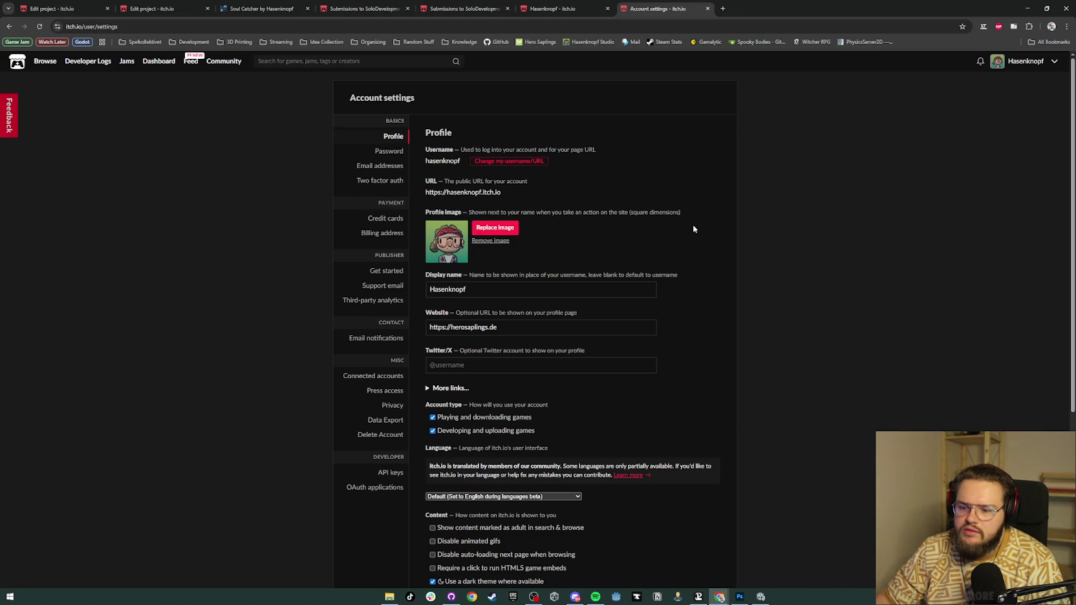
middle_click(678, 3)
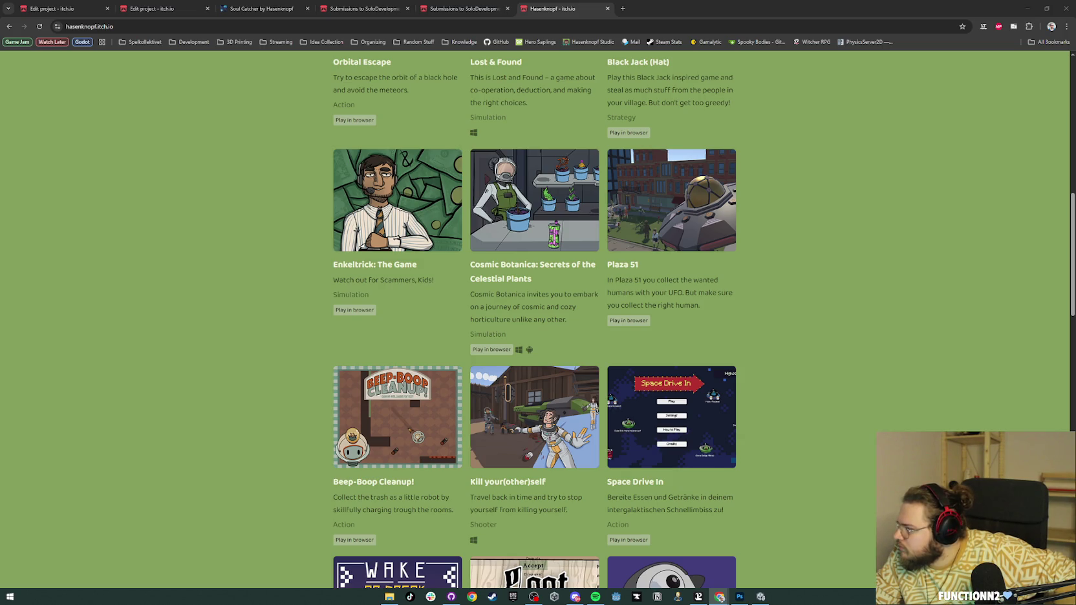
Step: Maximize the browser, close both Submissions tabs, and open the profile's theme editor
mouse_move(1075, 214)
left_mouse_down()
mouse_move(969, 213)
mouse_move(711, 8)
left_mouse_up()
left_click(507, 8)
left_click(407, 8)
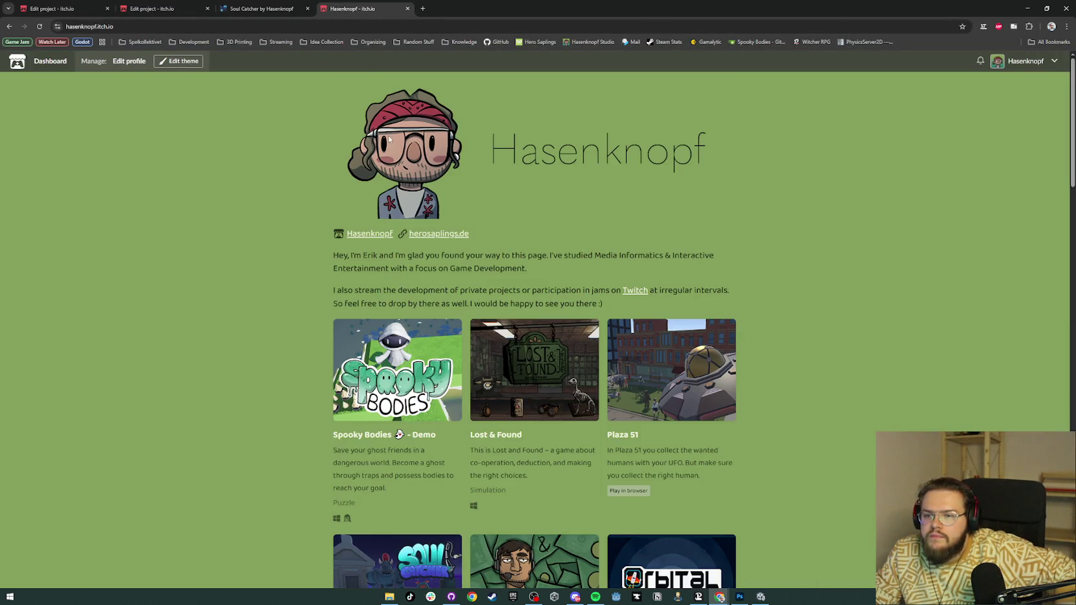
left_click(172, 65)
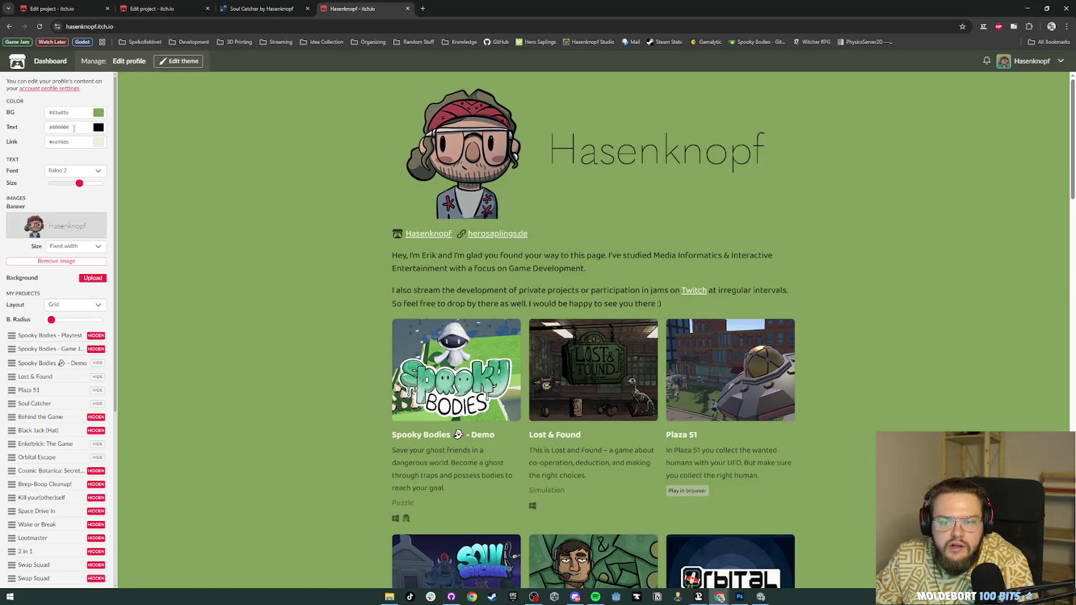
left_click(66, 172)
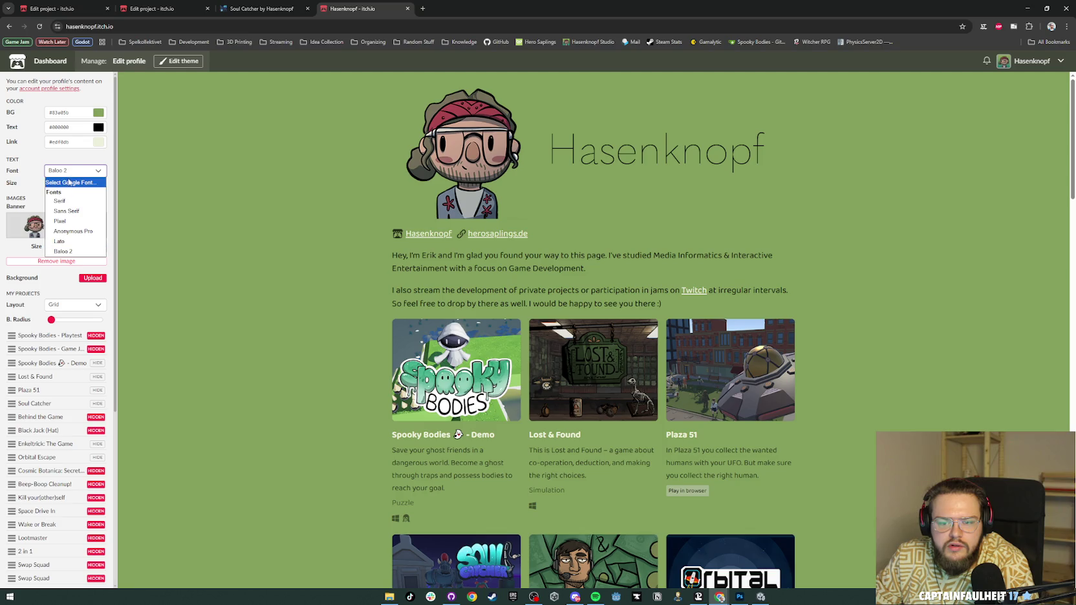
left_click(70, 183)
left_click(493, 119)
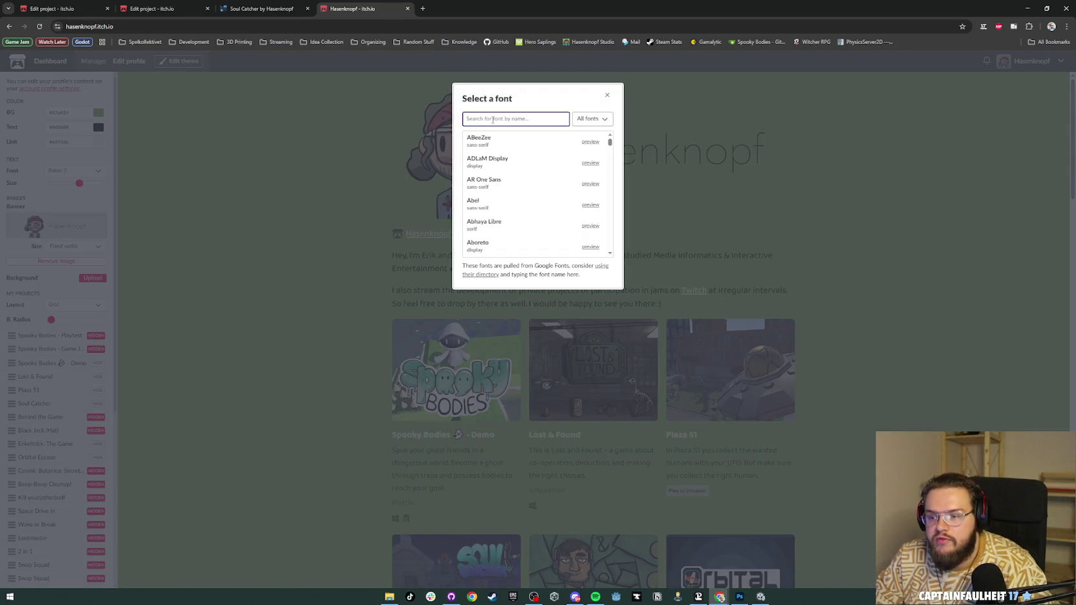
type("comfor")
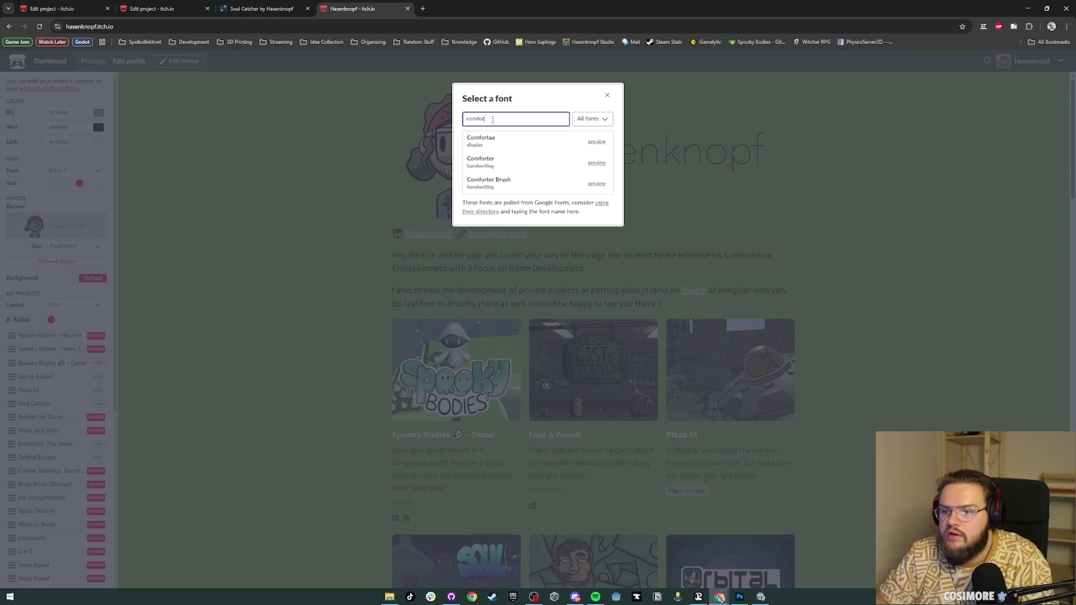
left_click(559, 142)
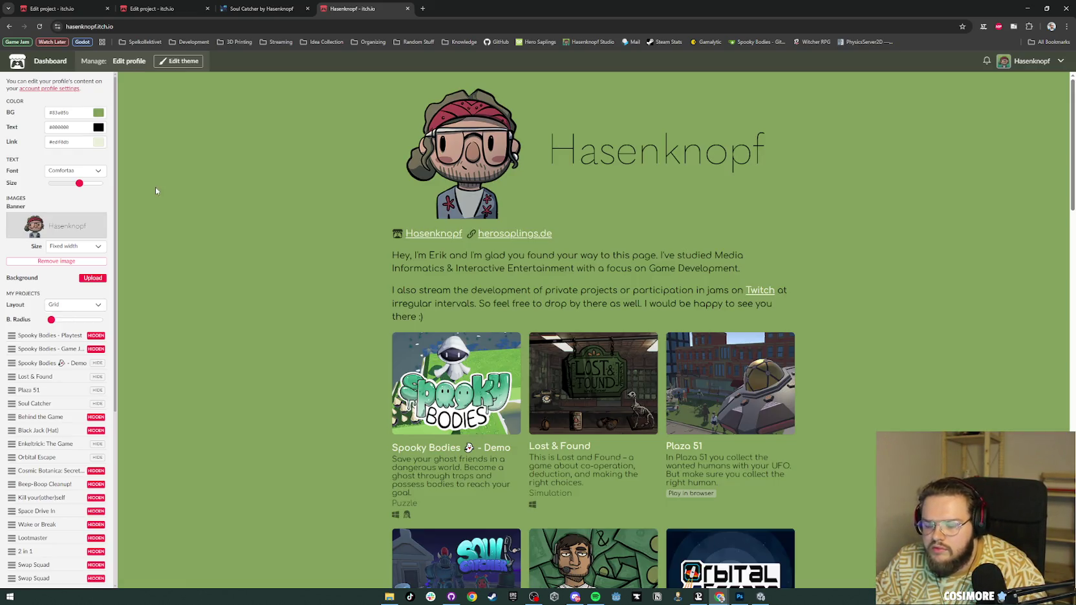
left_click(65, 172)
left_click(65, 251)
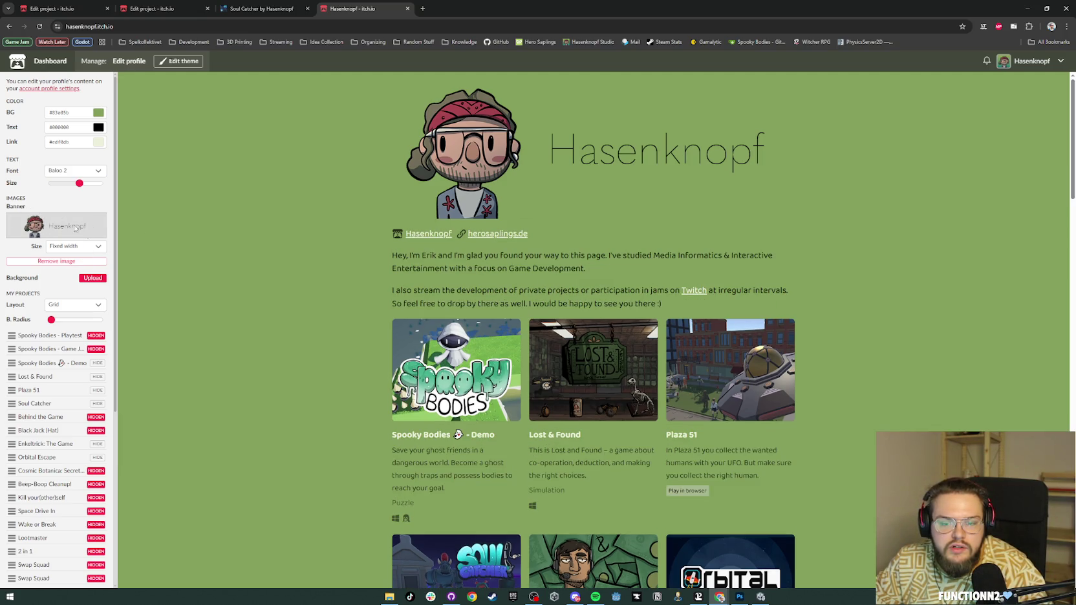
Step: Try projects in a sidebar column, return them to grid, and set corner radius 21
scroll(71, 258, "down", 1)
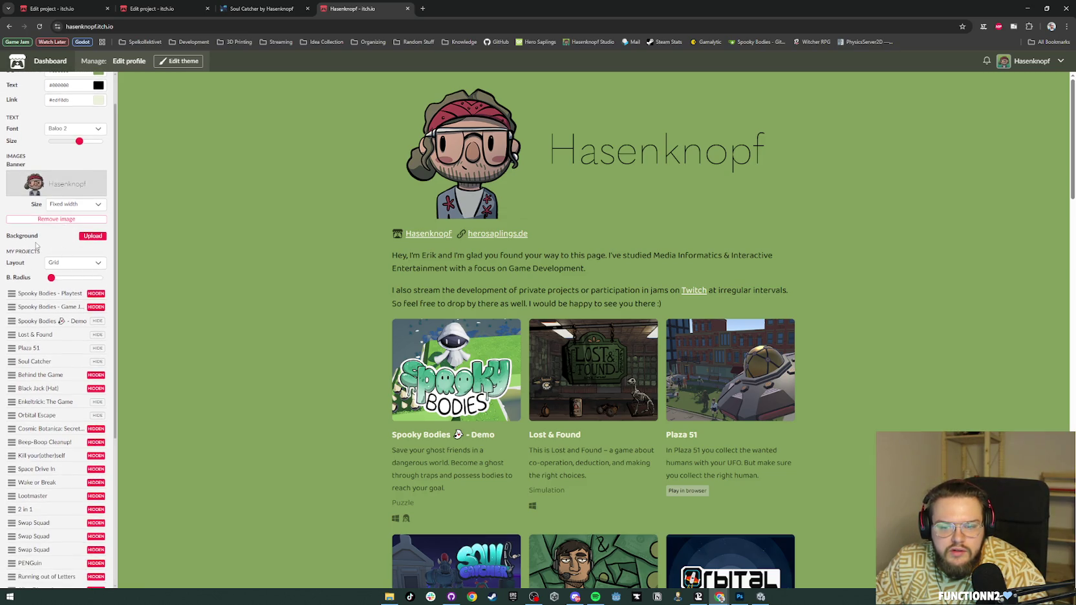
scroll(40, 262, "down", 1)
left_click(67, 223)
left_click(66, 235)
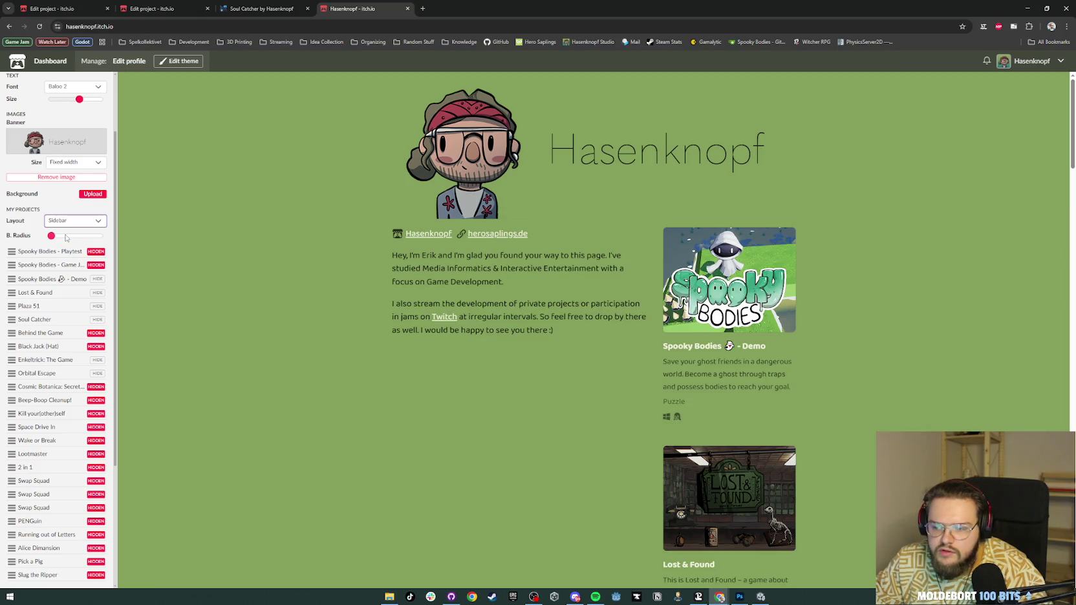
scroll(596, 344, "down", 3)
scroll(595, 343, "up", 3)
scroll(596, 346, "down", 10)
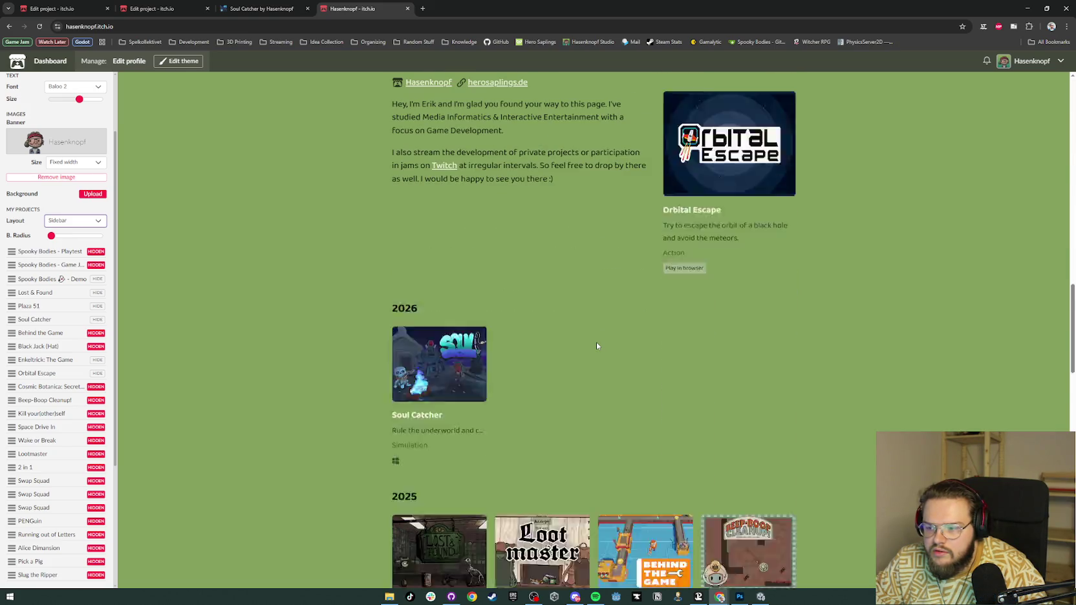
scroll(596, 342, "up", 5)
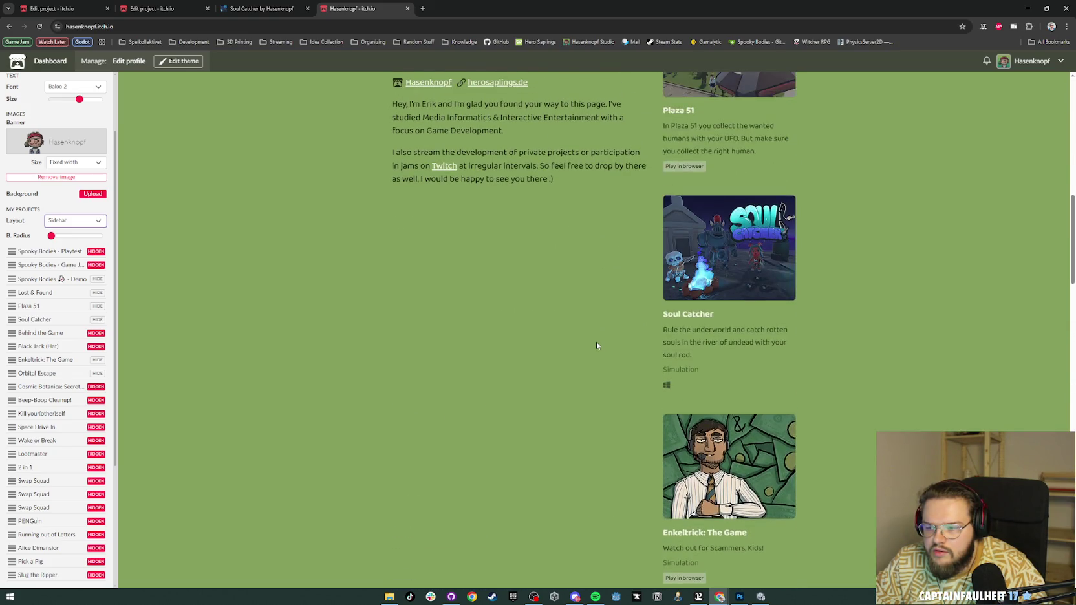
scroll(596, 344, "up", 5)
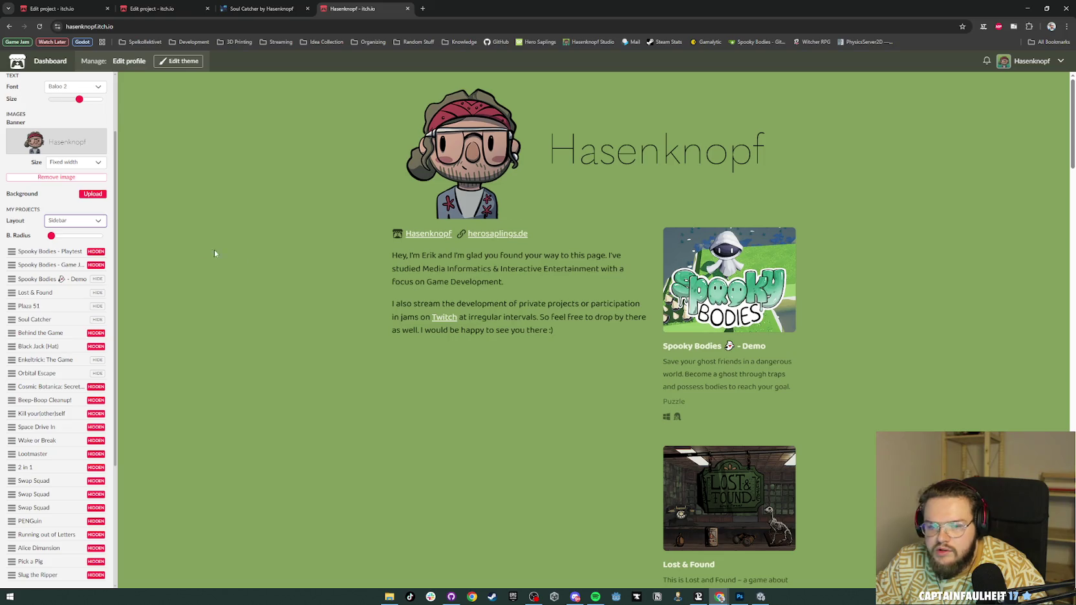
left_click(62, 224)
left_click(58, 240)
mouse_move(51, 236)
left_mouse_down()
mouse_move(63, 239)
mouse_move(54, 239)
left_mouse_up()
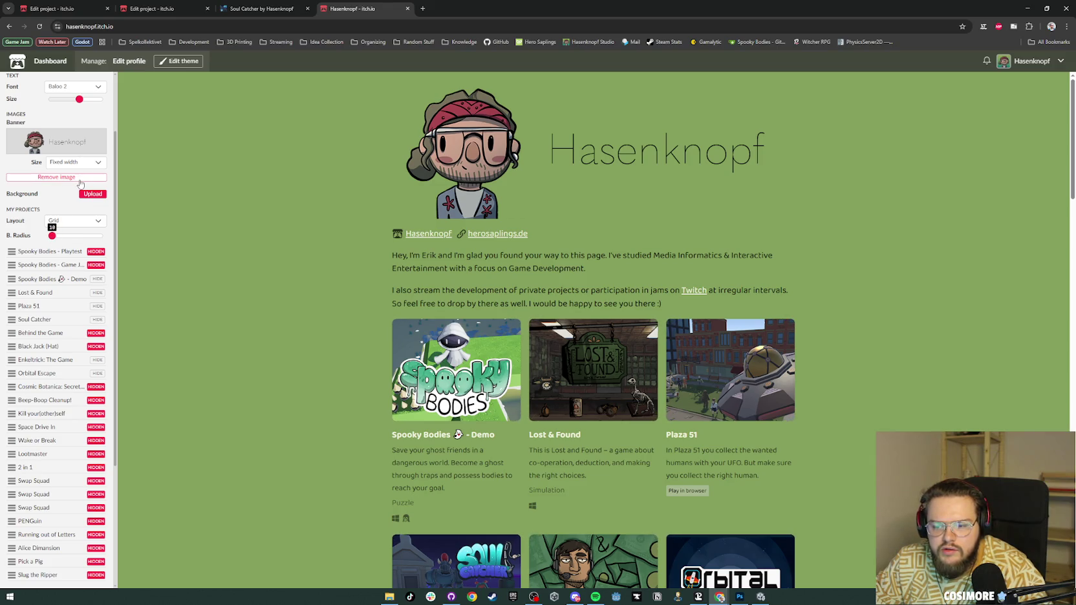
Step: Switch the year collections to List and back to Grid, then close the theme editor
scroll(78, 205, "down", 3)
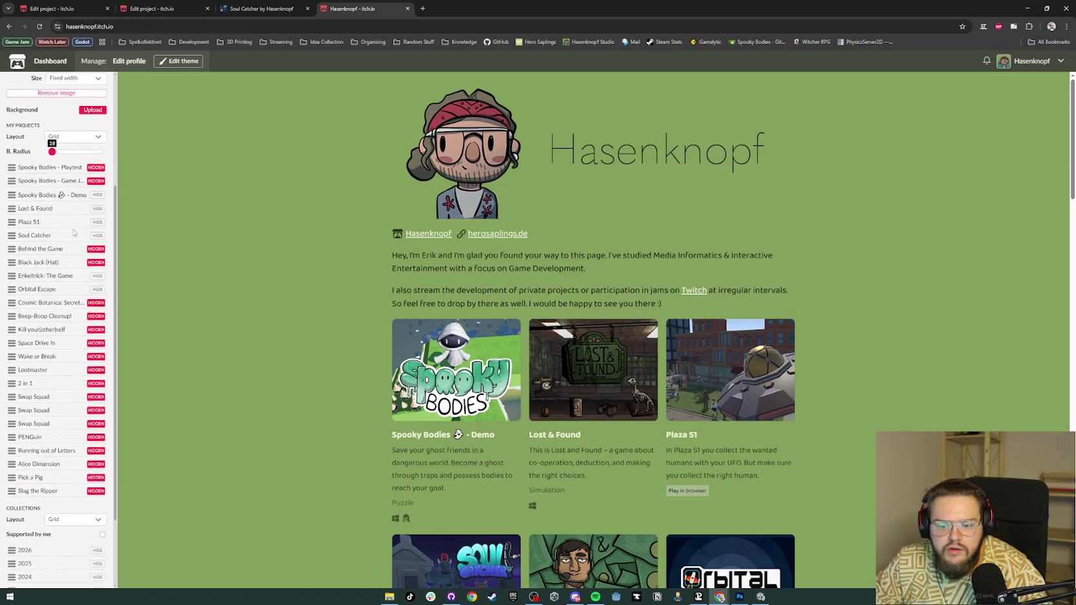
scroll(328, 405, "down", 10)
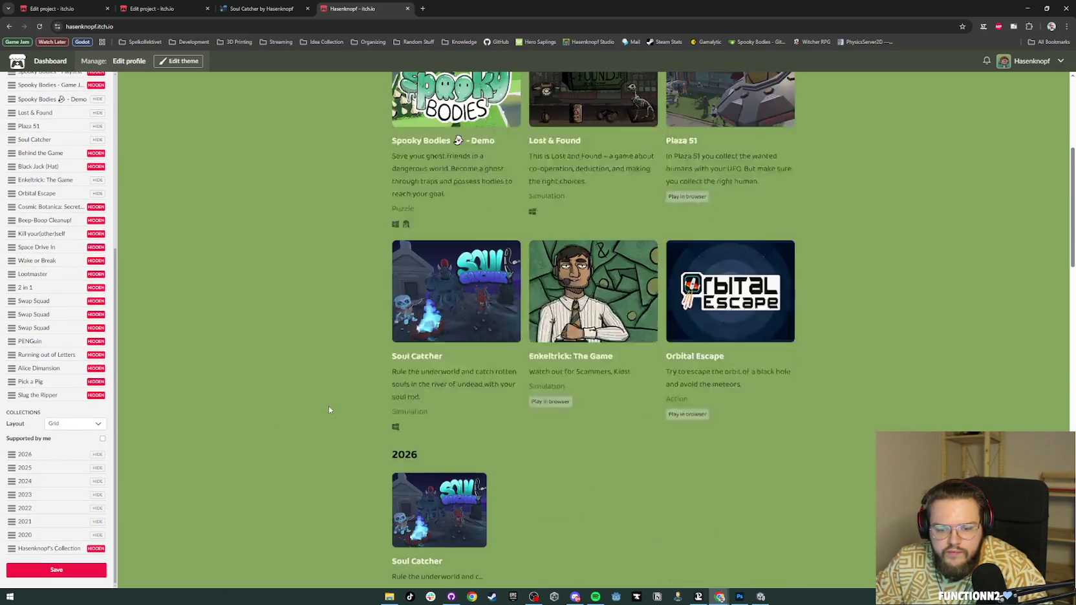
left_click(67, 425)
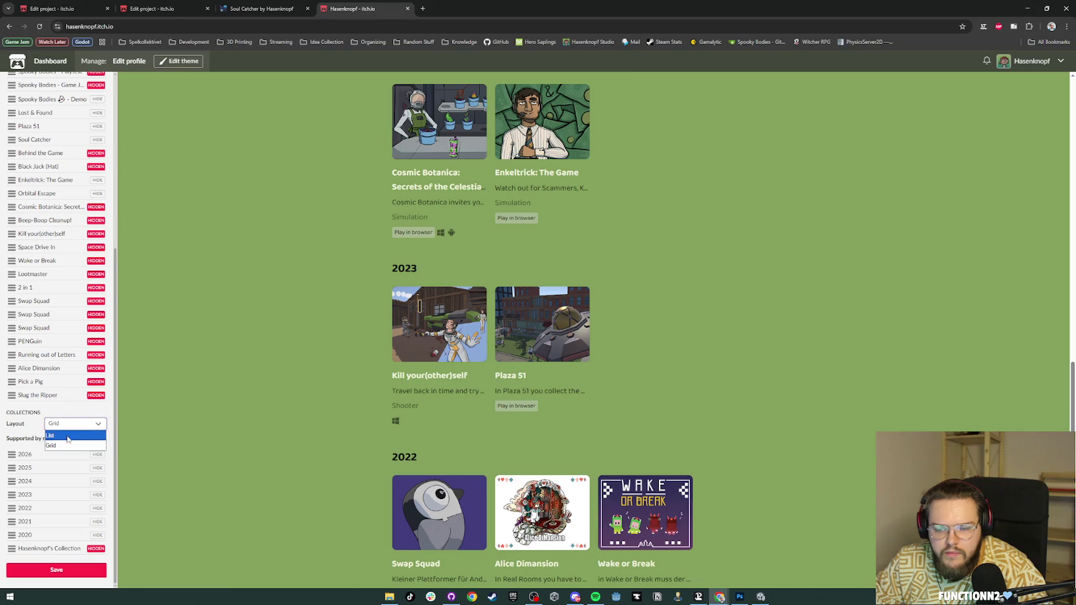
left_click(67, 440)
left_click(67, 424)
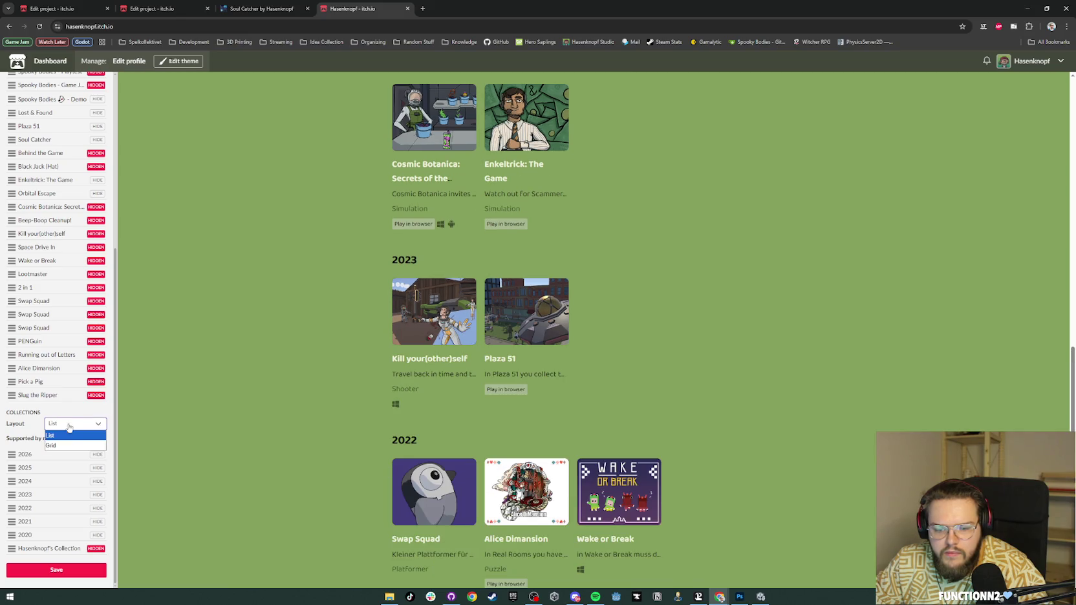
left_click(65, 446)
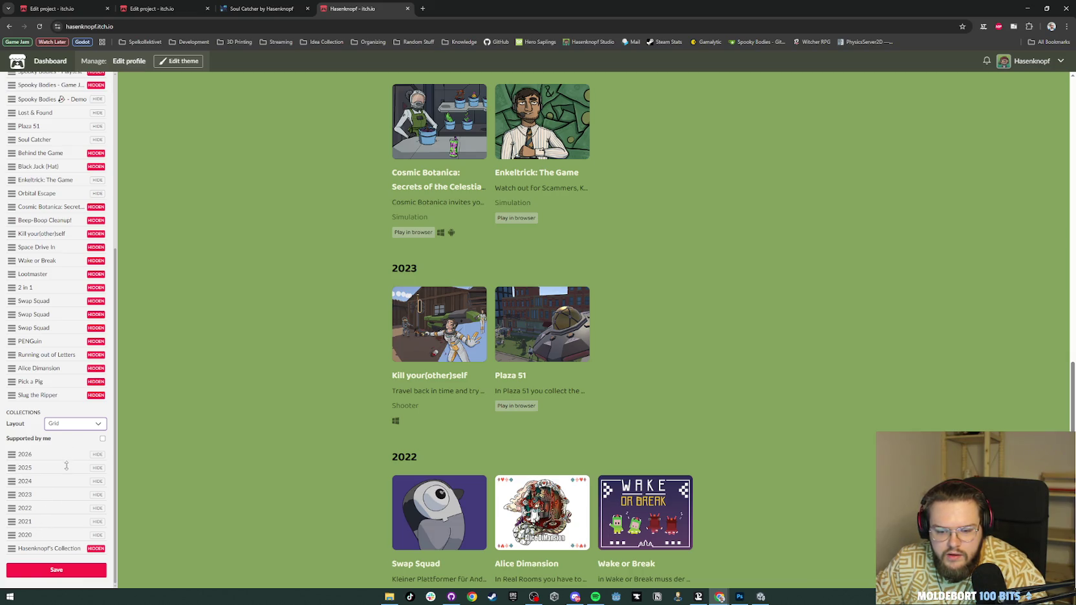
left_click(180, 65)
scroll(457, 313, "down", 10)
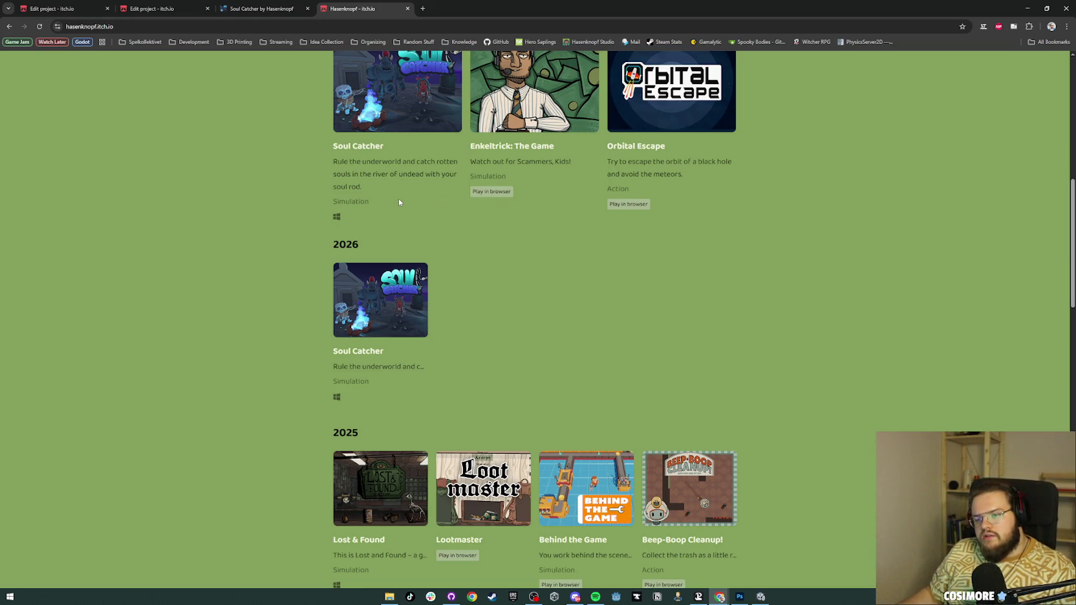
scroll(513, 291, "down", 1)
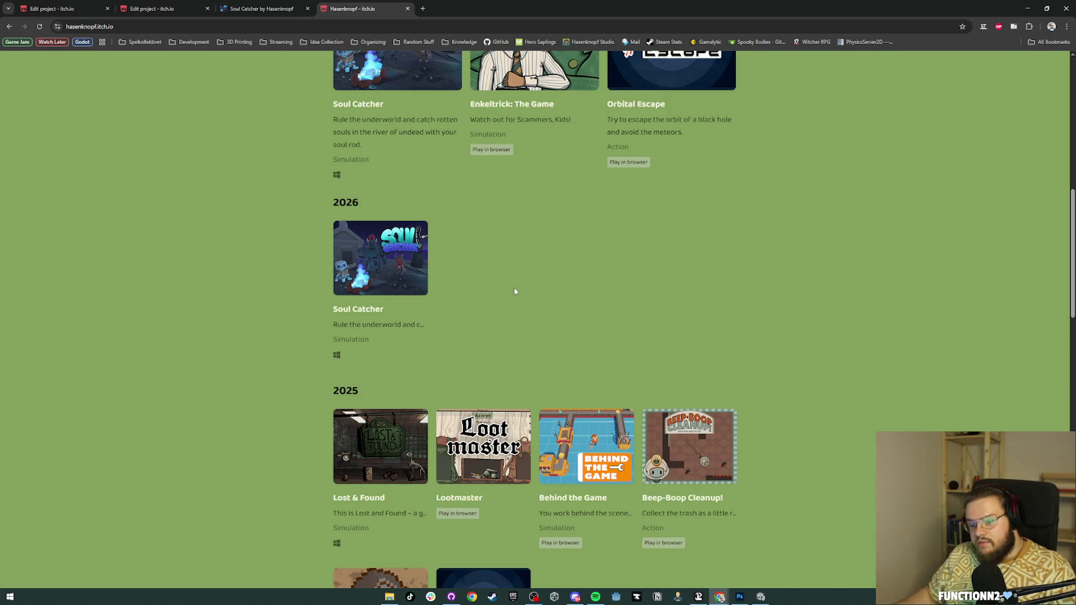
scroll(521, 306, "up", 10)
scroll(522, 303, "down", 15)
scroll(521, 304, "down", 10)
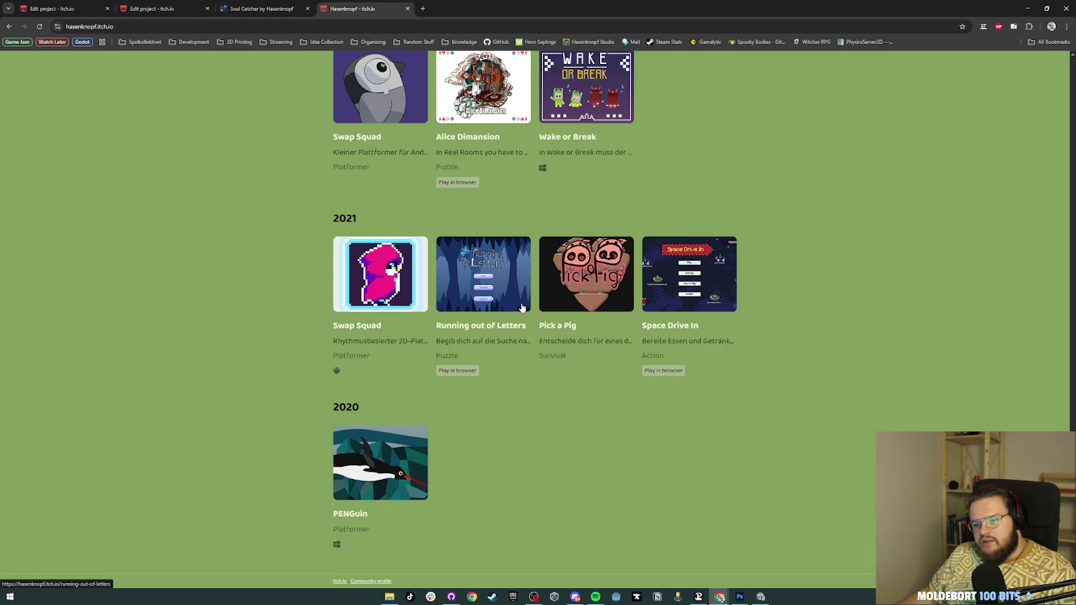
scroll(521, 307, "up", 15)
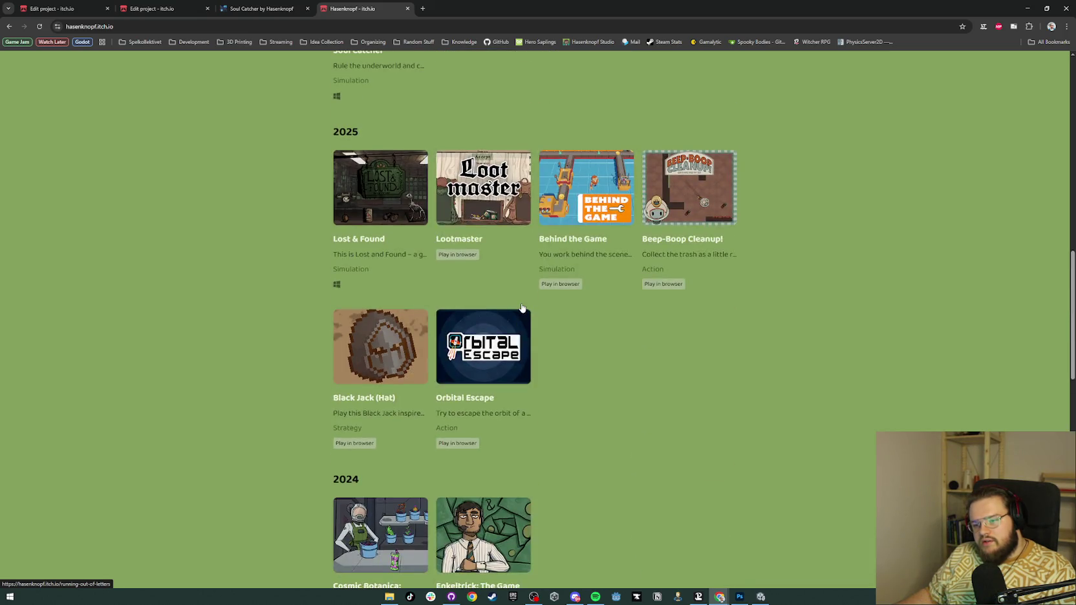
scroll(522, 306, "up", 1)
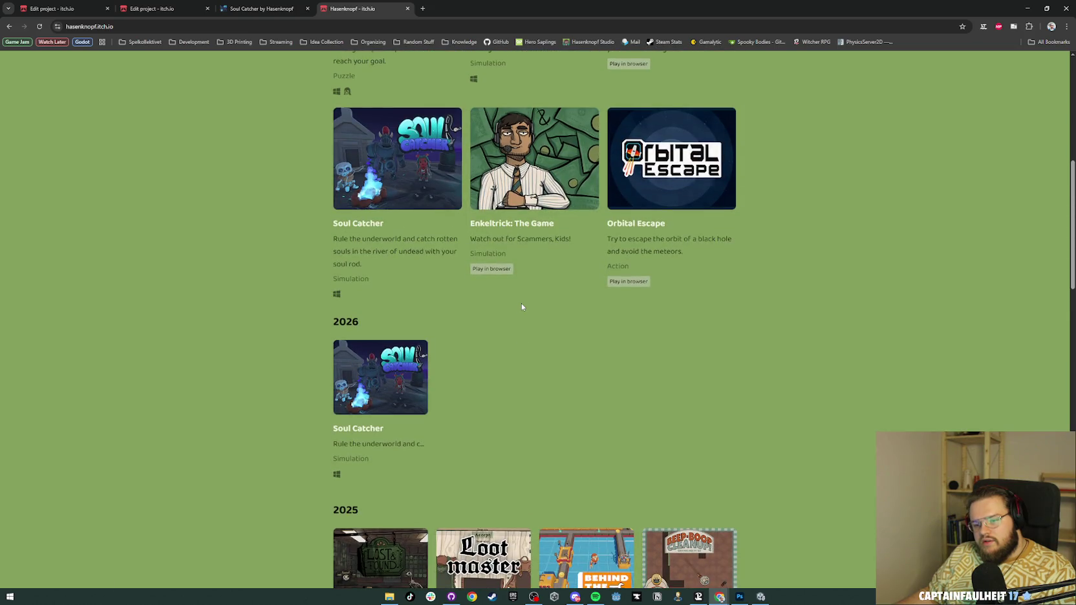
scroll(521, 307, "down", 5)
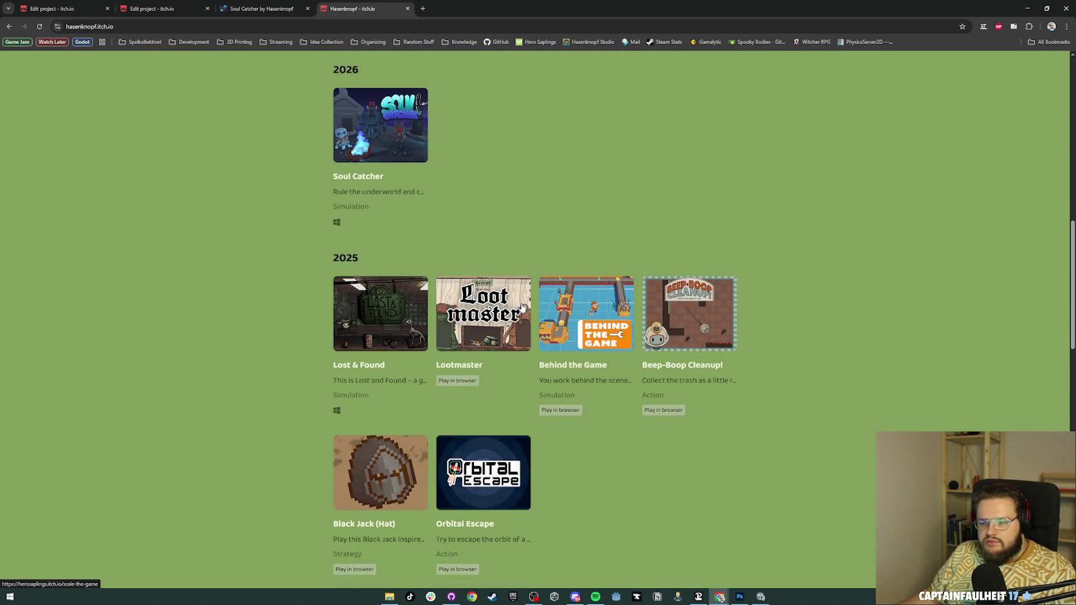
scroll(521, 306, "up", 6)
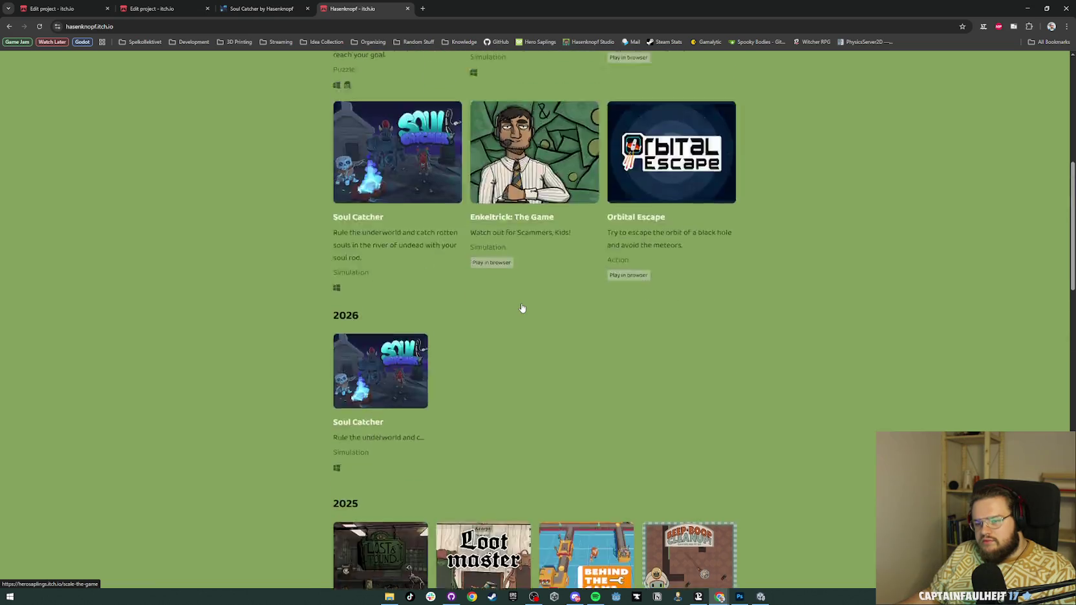
scroll(351, 339, "down", 3)
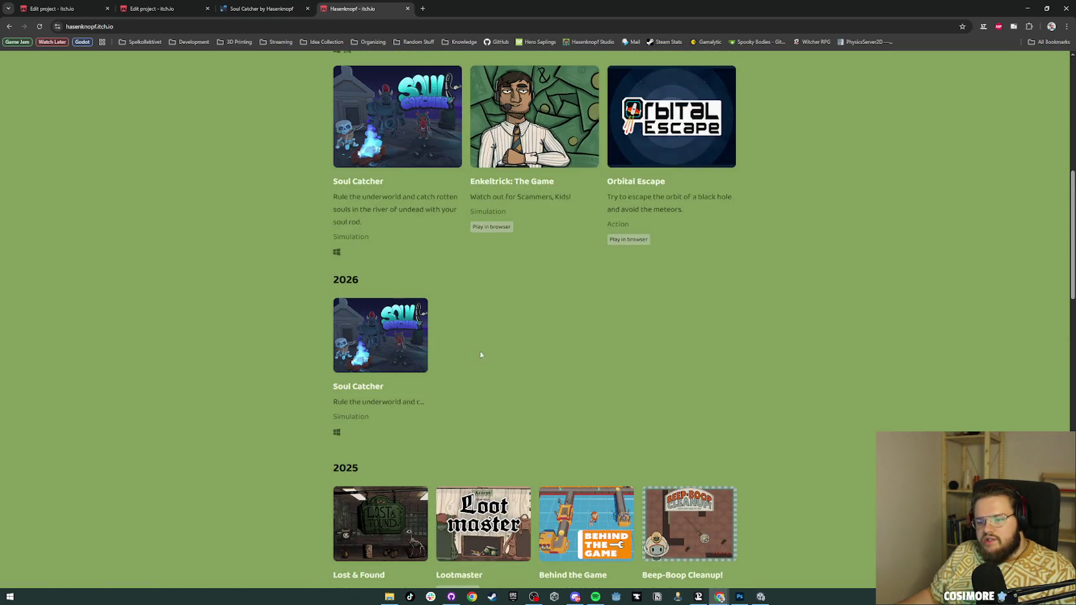
scroll(479, 350, "down", 15)
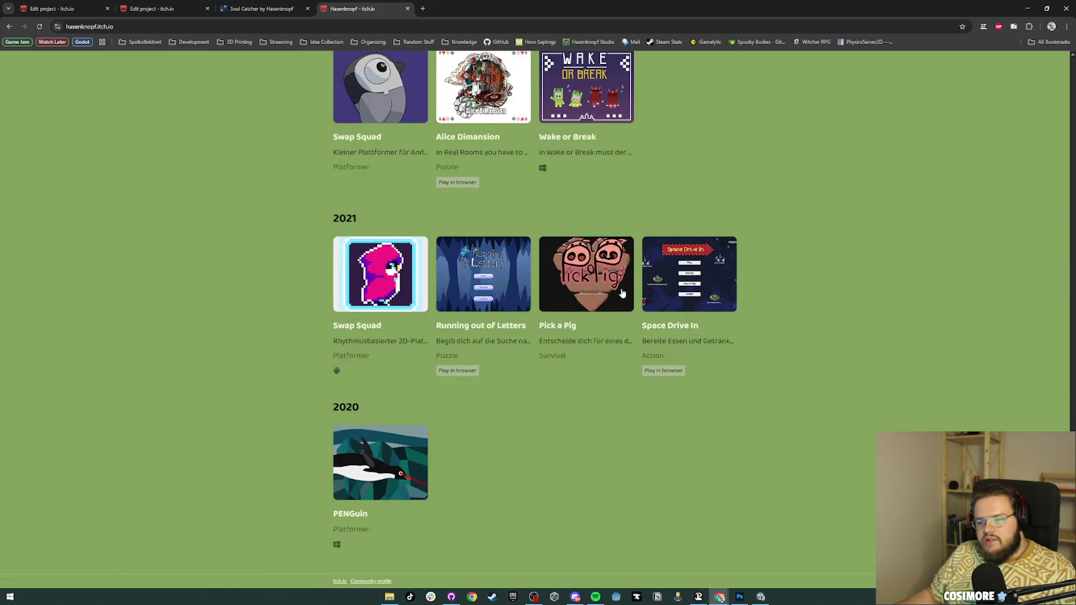
scroll(521, 392, "up", 1)
scroll(524, 381, "up", 15)
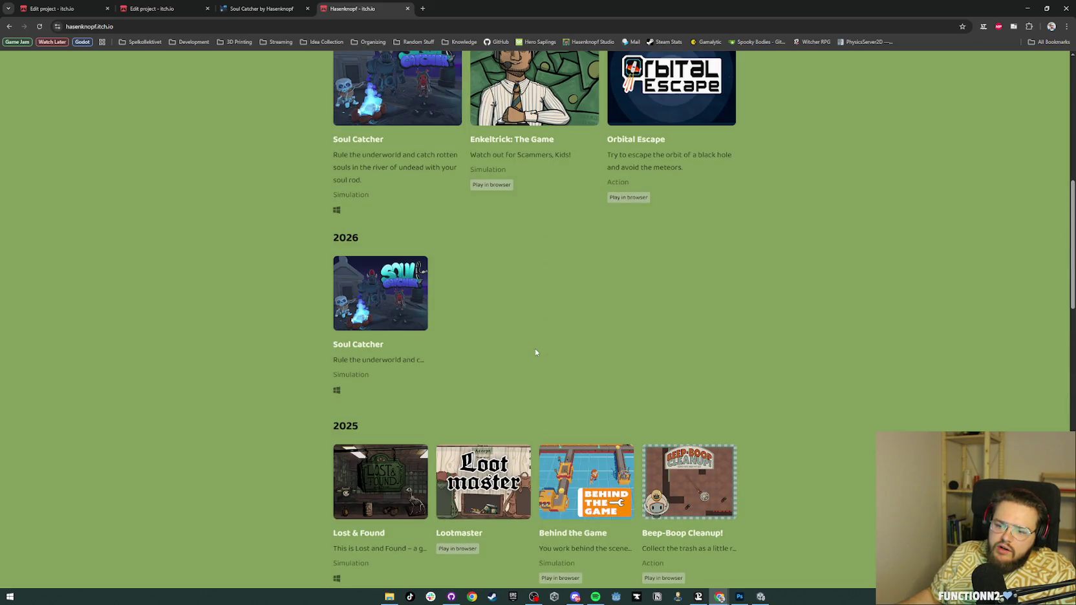
scroll(540, 340, "up", 10)
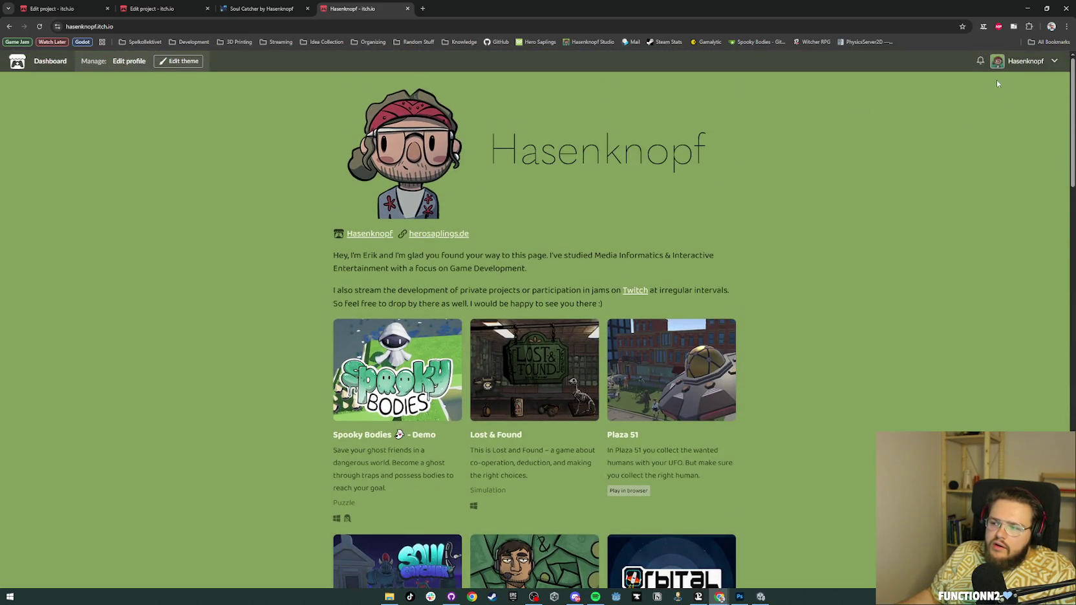
left_click(981, 64)
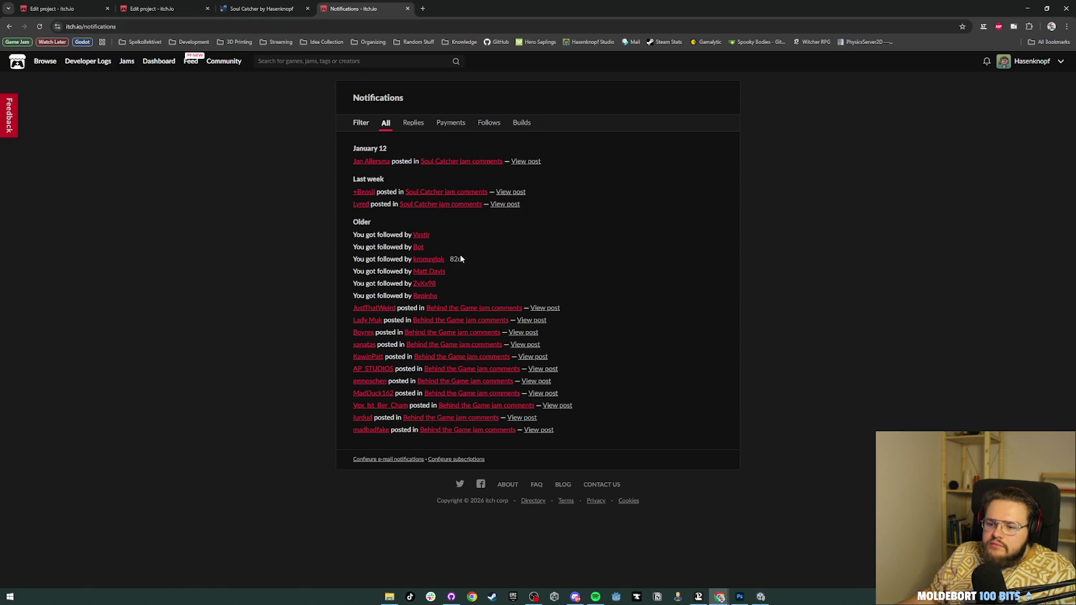
Step: Close the Notifications, Soul Catcher and Edit project tabs, minimise Chrome, and close Explorer
middle_click(373, 5)
middle_click(236, 5)
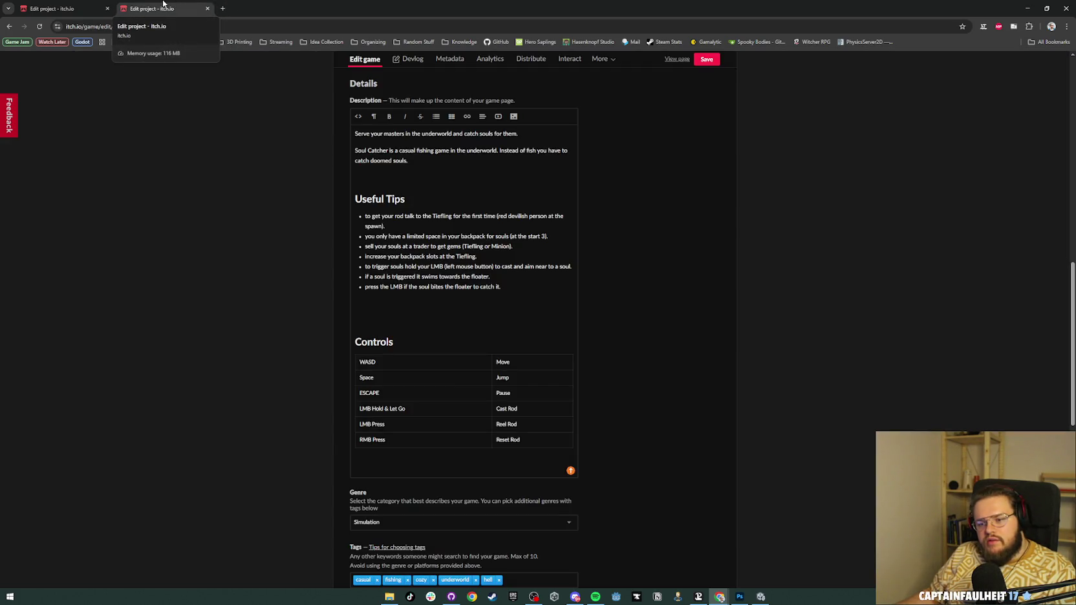
middle_click(163, 4)
key("super+Down")
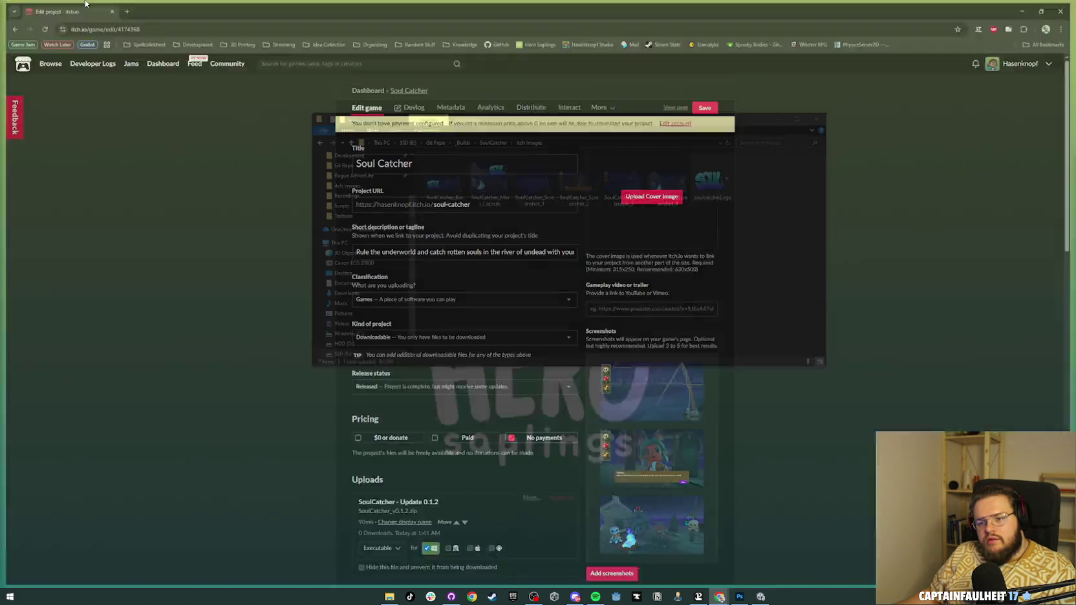
left_click(815, 119)
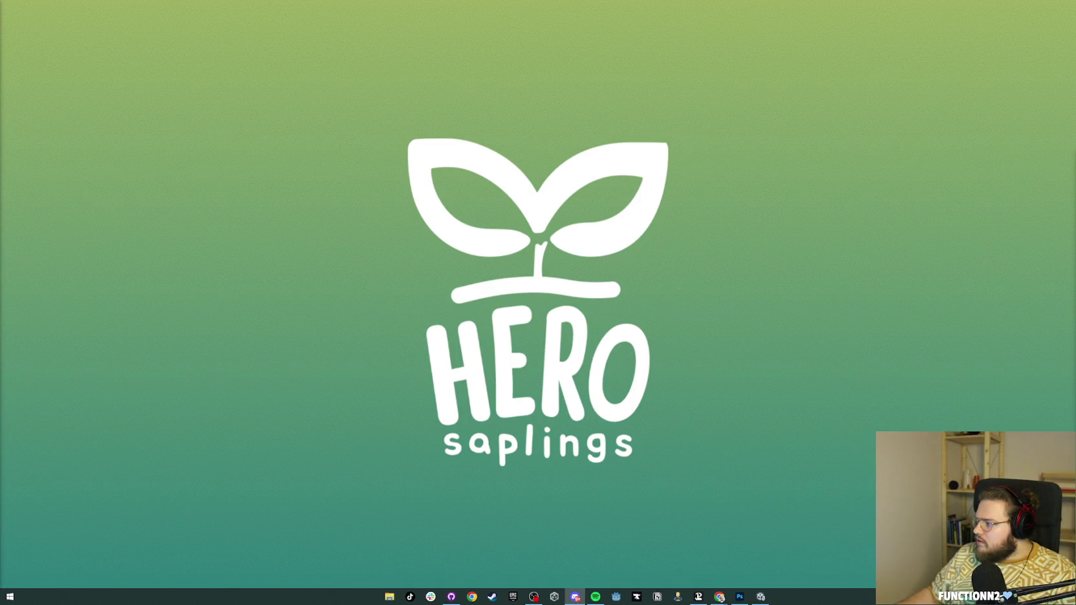
Step: Reopen File Explorer from the taskbar, then close its Quick access window to clear the desktop
left_click(389, 596)
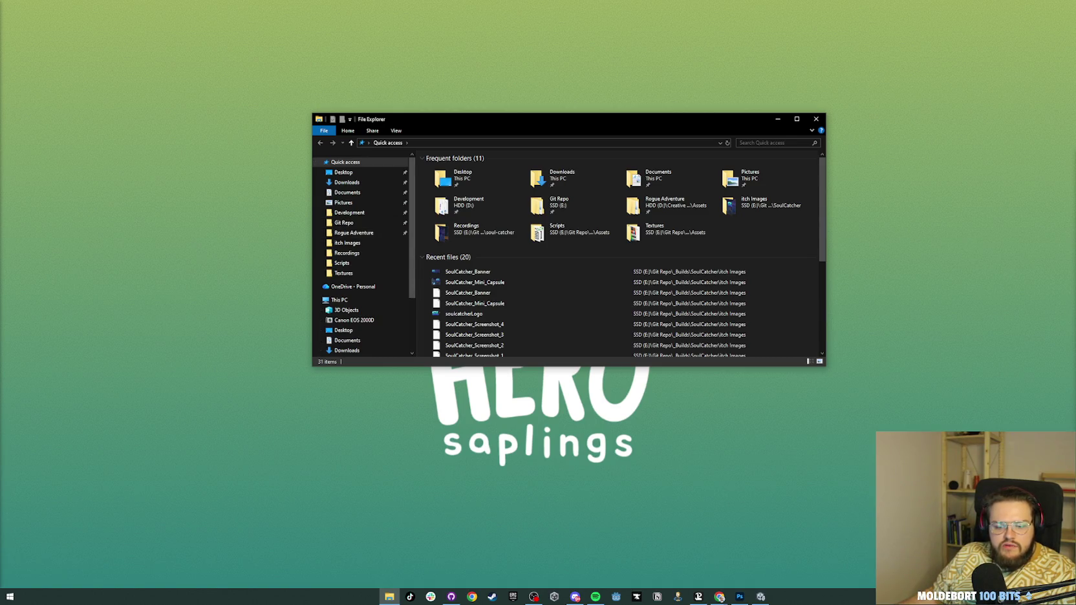
left_click(720, 596)
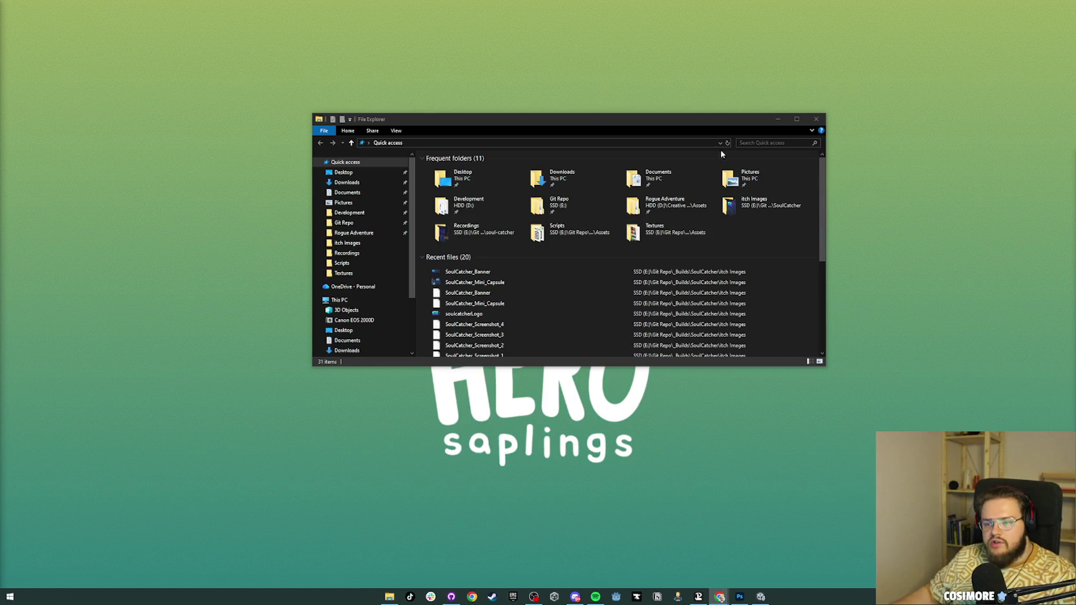
left_click(815, 119)
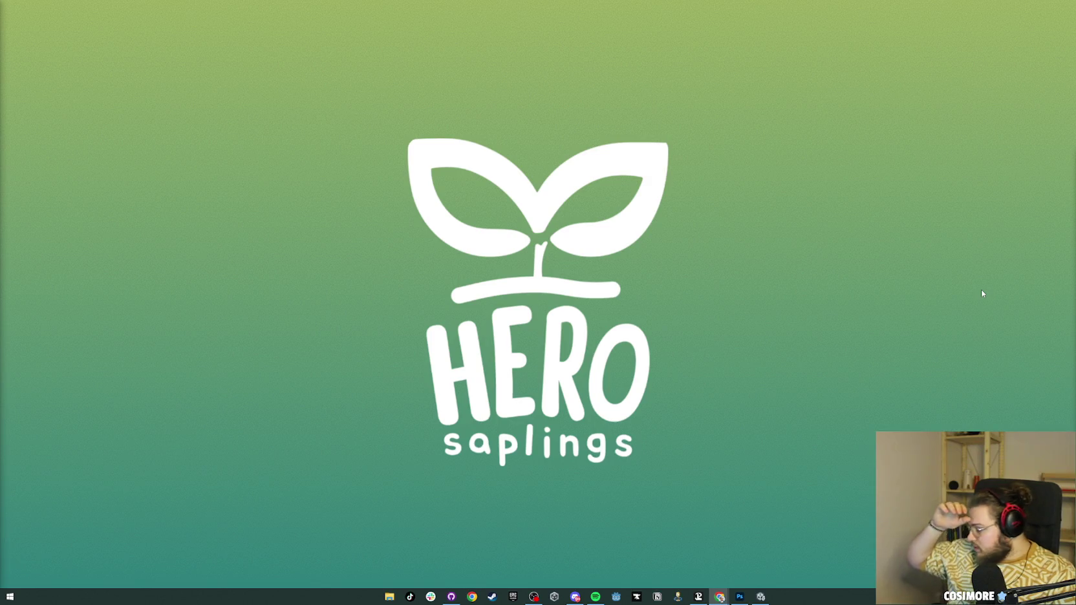